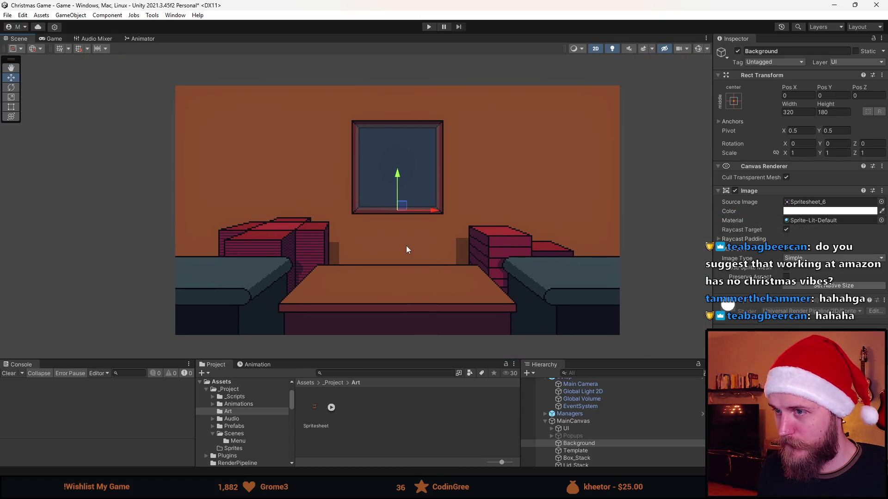
Frame the room in the Scene view, make the bottom panels taller, and select Box_Stack
{"action": "scroll", "coordinate": [406, 246], "scroll_direction": "up", "scroll_amount": 1}
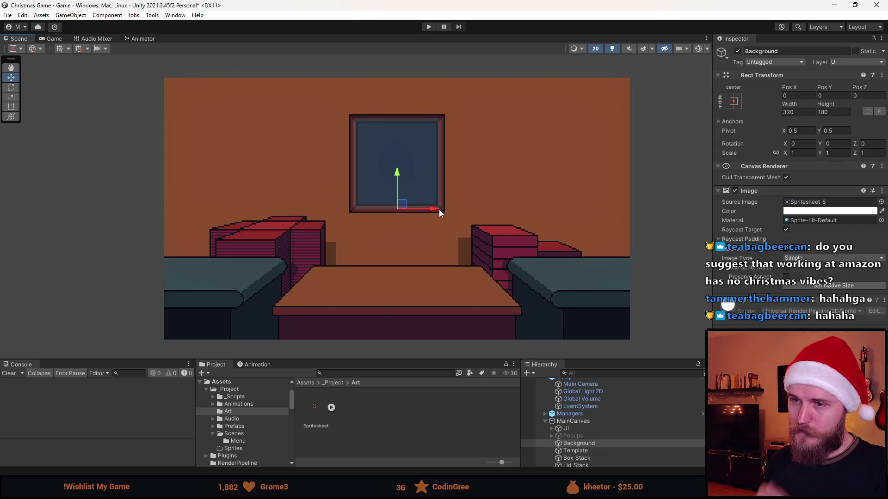
{"action": "left_click_drag", "start_coordinate": [439, 210], "coordinate": [424, 198]}
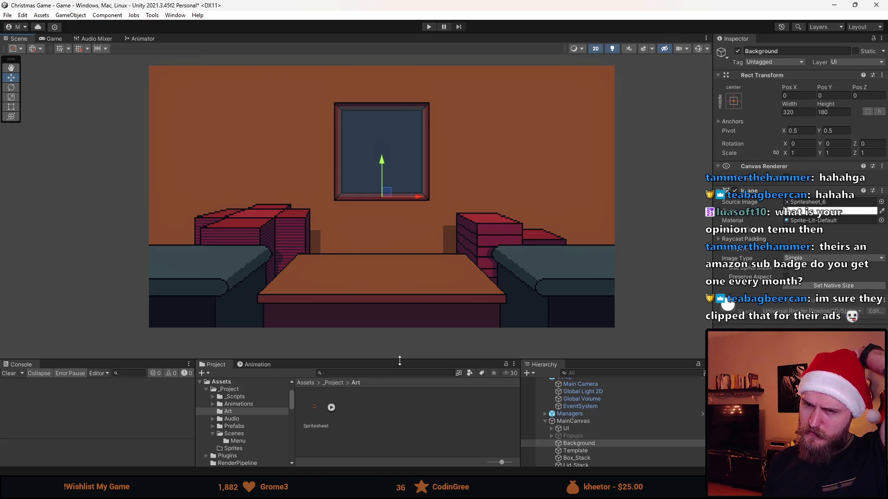
{"action": "left_click_drag", "start_coordinate": [400, 361], "coordinate": [400, 340]}
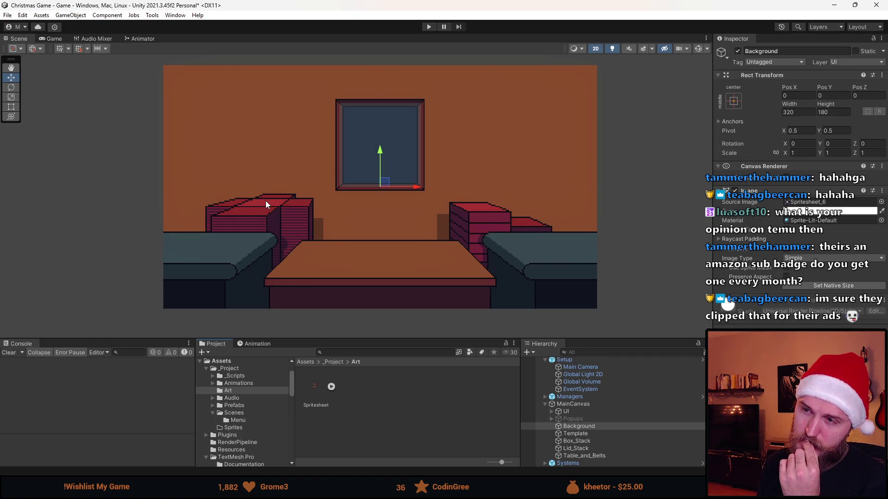
{"action": "left_click", "coordinate": [592, 441]}
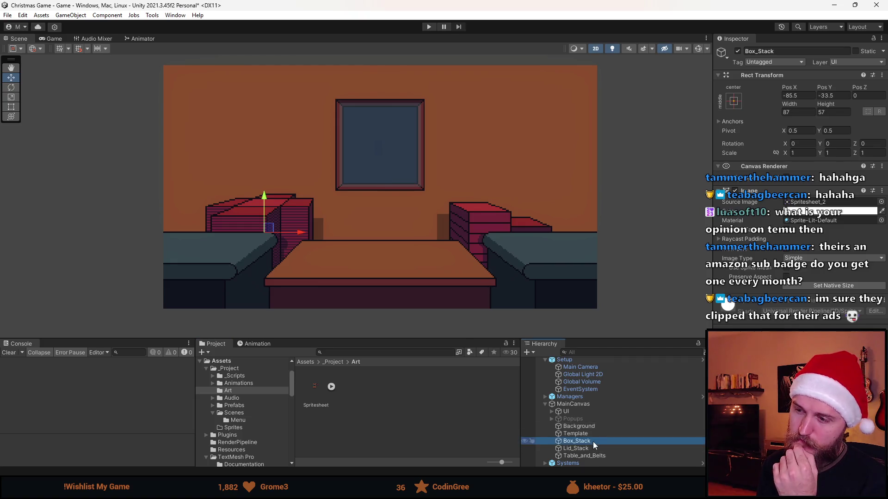
Change the Box_Stack Image colour to a brighter red
{"action": "left_click", "coordinate": [804, 214]}
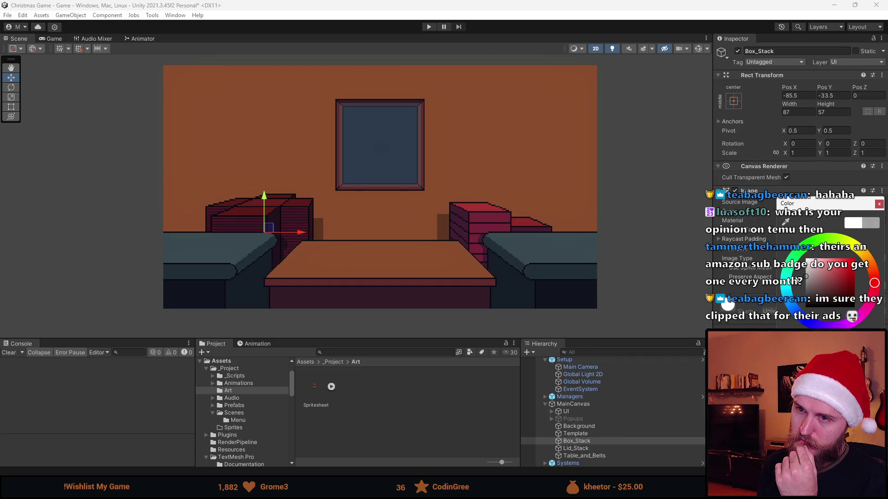
{"action": "left_click", "coordinate": [790, 256]}
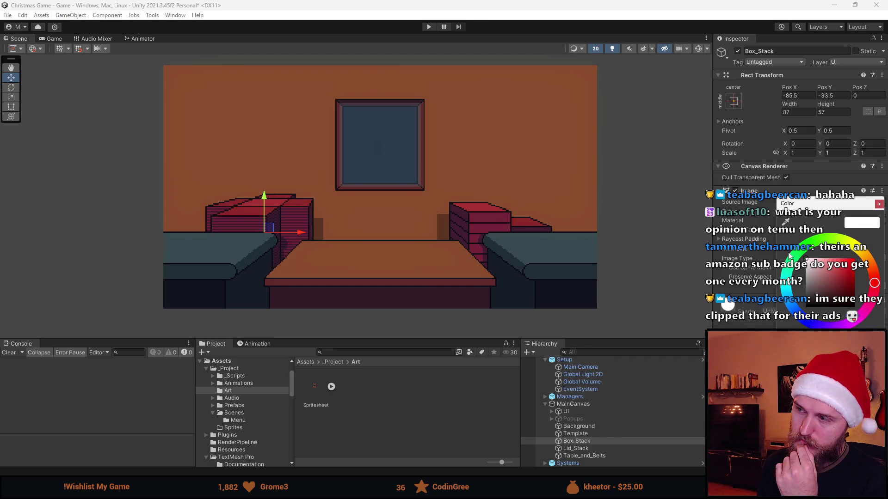
{"action": "left_click", "coordinate": [879, 205]}
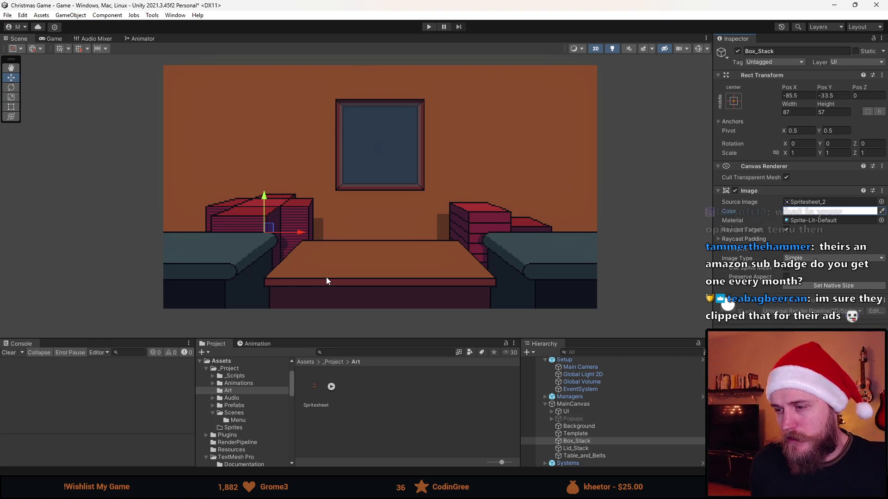
{"action": "scroll", "coordinate": [357, 252], "scroll_direction": "down", "scroll_amount": 1}
{"action": "scroll", "coordinate": [359, 242], "scroll_direction": "up", "scroll_amount": 2}
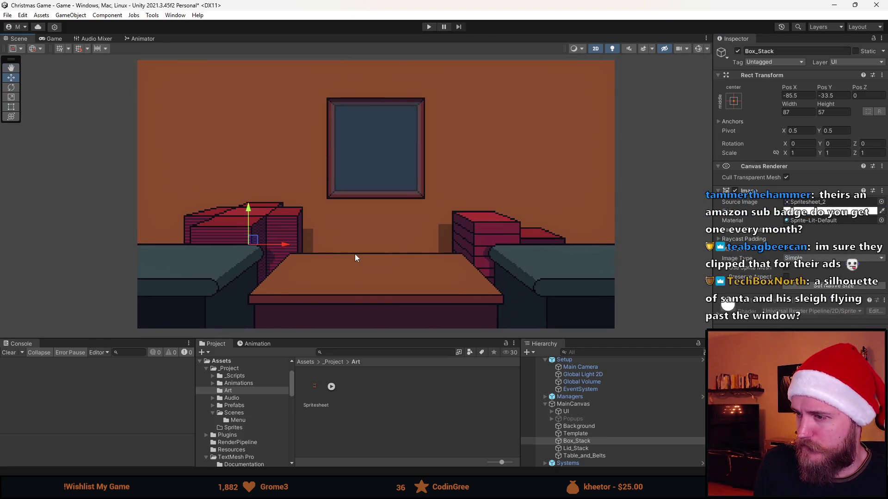
{"action": "mouse_move", "coordinate": [367, 339]}
{"action": "left_mouse_down"}
{"action": "mouse_move", "coordinate": [365, 384]}
{"action": "mouse_move", "coordinate": [387, 376]}
{"action": "left_mouse_up"}
{"action": "key", "text": "q"}
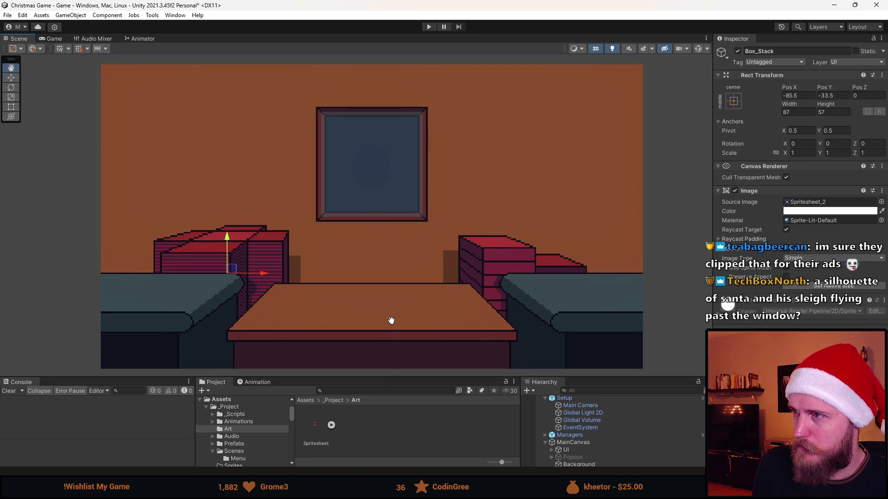
{"action": "key", "text": "w"}
{"action": "left_click_drag", "start_coordinate": [403, 378], "coordinate": [402, 359]}
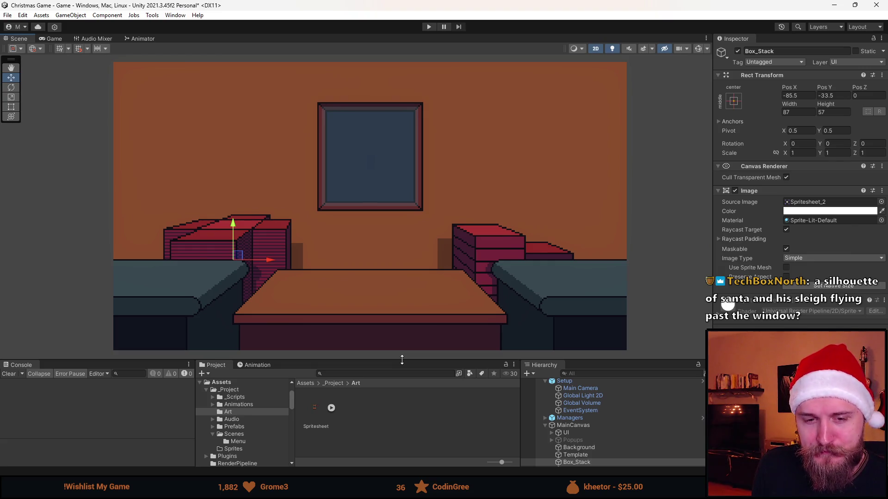
{"action": "left_click_drag", "start_coordinate": [402, 360], "coordinate": [402, 358]}
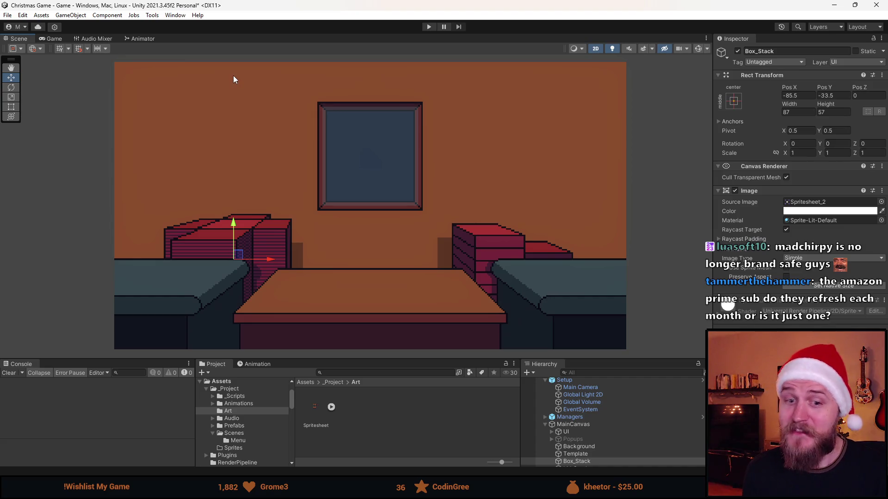
{"action": "scroll", "coordinate": [287, 148], "scroll_direction": "down", "scroll_amount": 2}
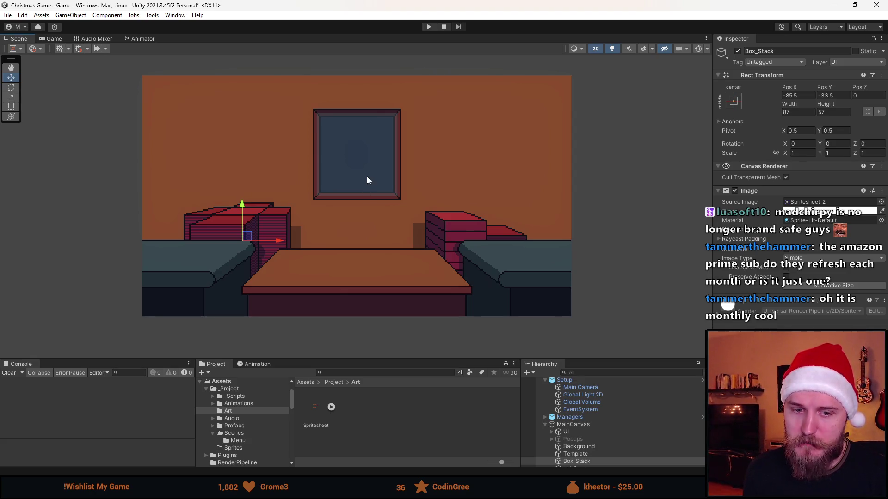
Zoom in and out and pan across the room in the Scene view
{"action": "scroll", "coordinate": [385, 197], "scroll_direction": "down", "scroll_amount": 1}
{"action": "scroll", "coordinate": [384, 196], "scroll_direction": "up", "scroll_amount": 2}
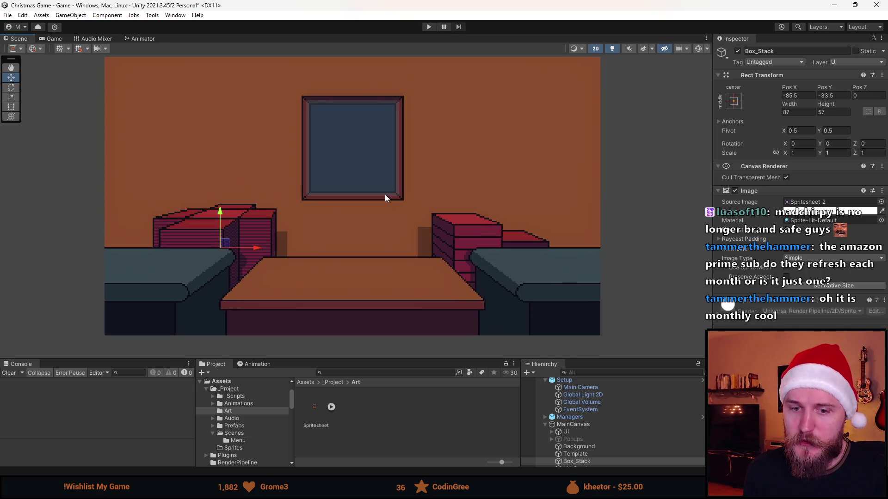
{"action": "scroll", "coordinate": [385, 195], "scroll_direction": "up", "scroll_amount": 1}
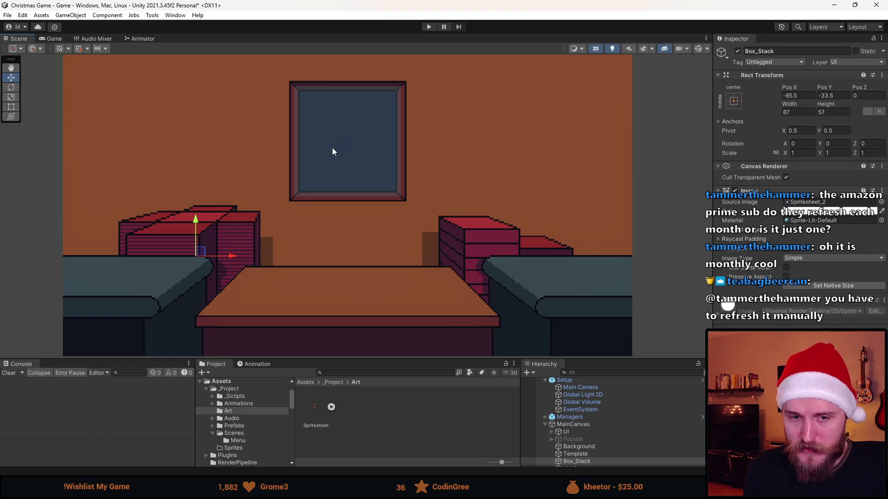
{"action": "scroll", "coordinate": [338, 157], "scroll_direction": "down", "scroll_amount": 2}
{"action": "scroll", "coordinate": [340, 160], "scroll_direction": "up", "scroll_amount": 2}
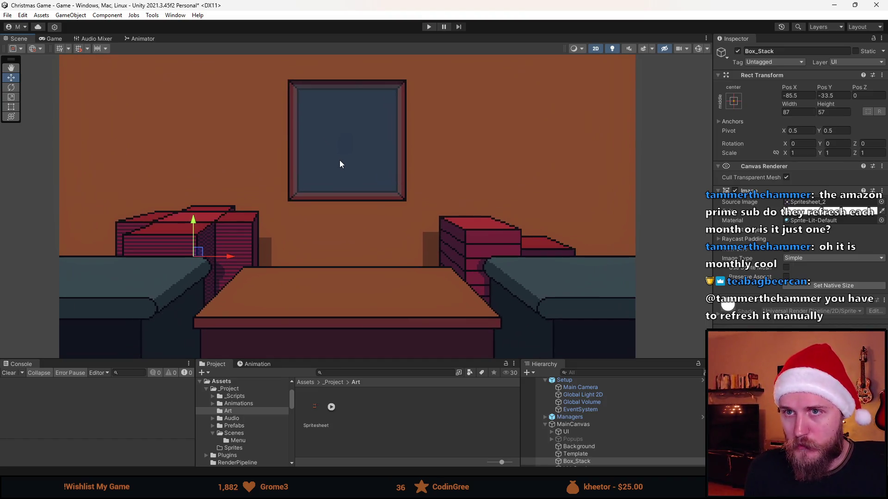
{"action": "left_click_drag", "start_coordinate": [339, 160], "coordinate": [353, 176]}
{"action": "scroll", "coordinate": [356, 182], "scroll_direction": "down", "scroll_amount": 3}
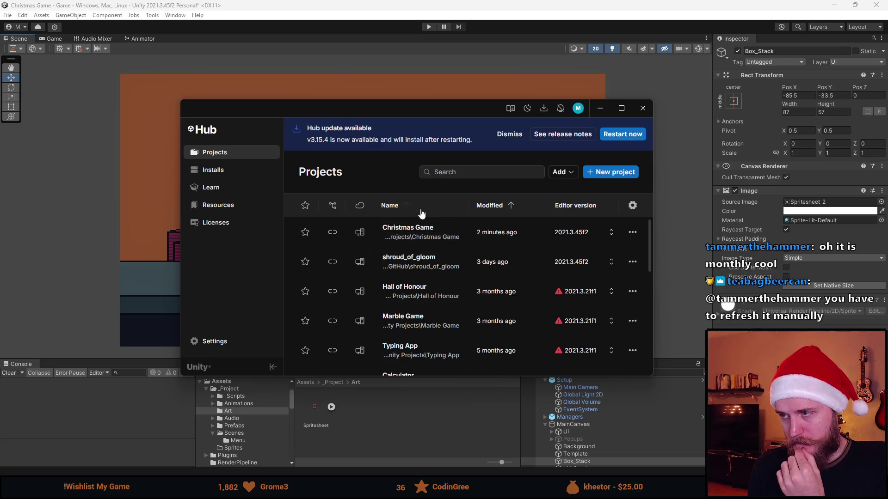
Leave Unity Hub for the Christmas Game editor and pan the room view left
{"action": "key", "text": "alt+Tab"}
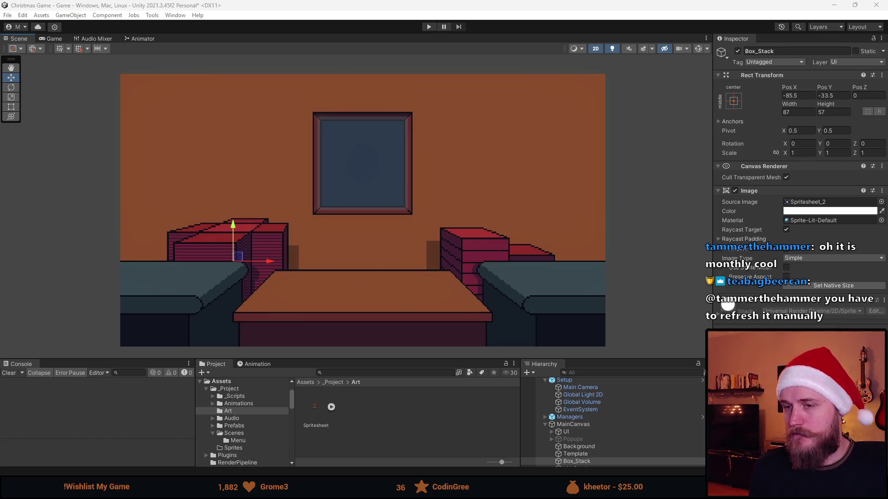
{"action": "key", "text": "alt+Tab"}
{"action": "key", "text": "alt+Tab"}
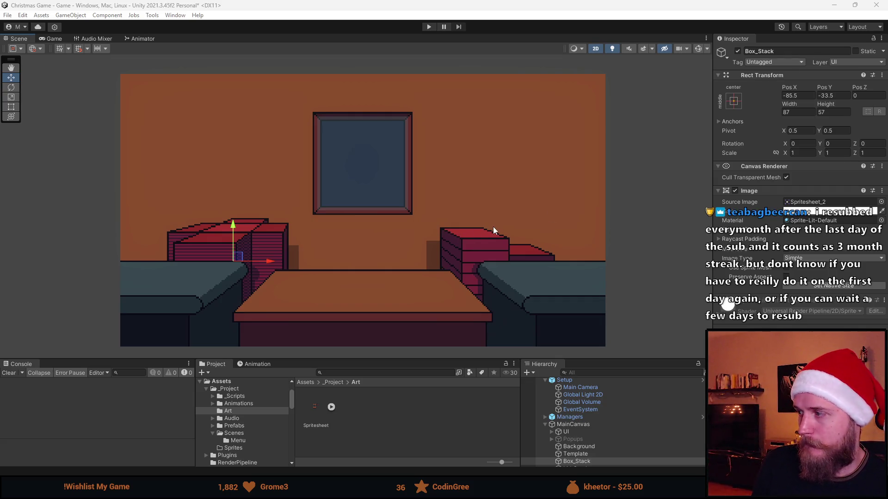
{"action": "left_click_drag", "start_coordinate": [384, 268], "coordinate": [356, 269]}
Duplicate Table_and_Belts and give the copy the Spritesheet_1 ball sprite
{"action": "scroll", "coordinate": [578, 428], "scroll_direction": "down", "scroll_amount": 1}
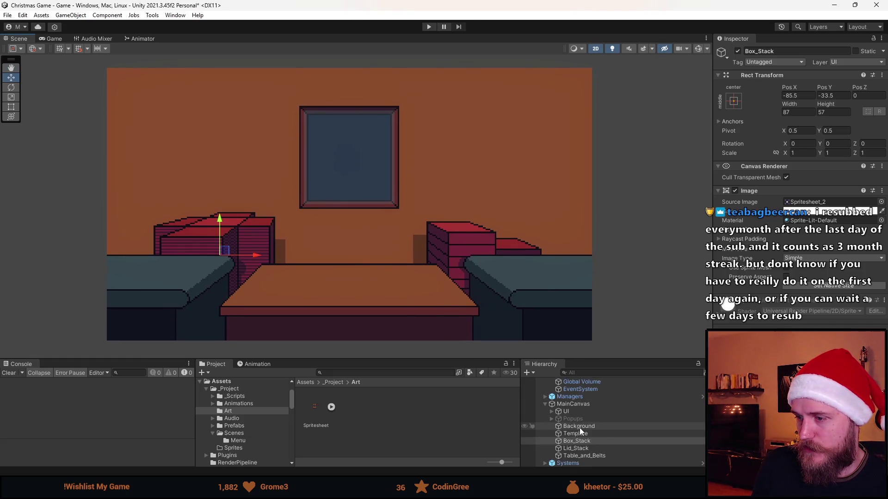
{"action": "left_click", "coordinate": [595, 457]}
{"action": "key", "text": "ctrl+d"}
{"action": "left_click", "coordinate": [881, 202]}
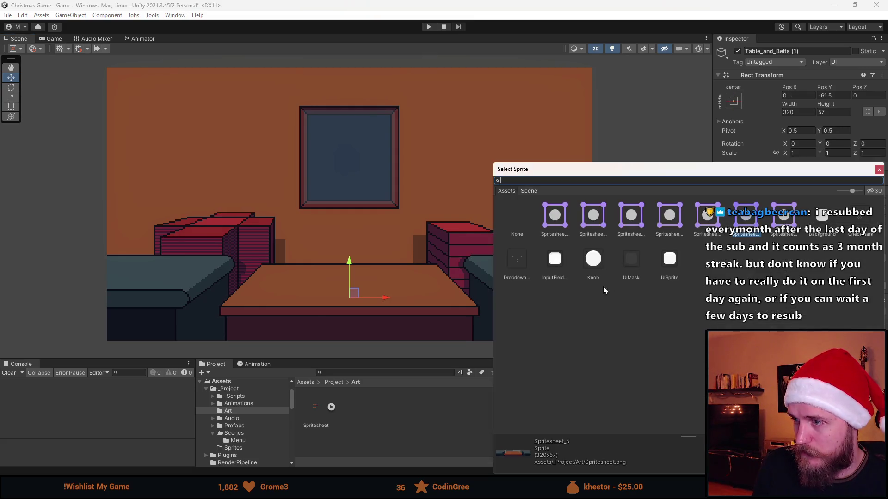
{"action": "left_click", "coordinate": [560, 224]}
{"action": "left_click", "coordinate": [604, 225]}
{"action": "double_click", "coordinate": [604, 226]}
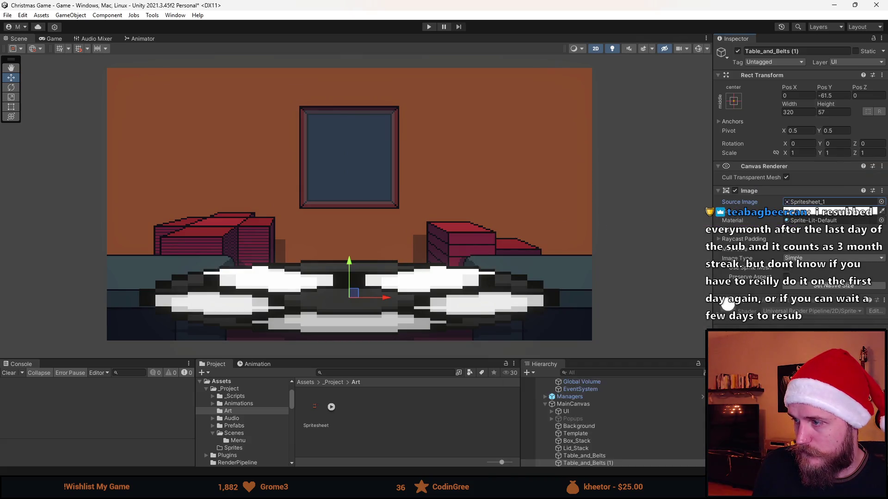
Set the ball to its native size and move it onto the left sofa
{"action": "left_click", "coordinate": [834, 286]}
{"action": "mouse_move", "coordinate": [351, 293]}
{"action": "left_mouse_down"}
{"action": "mouse_move", "coordinate": [314, 270]}
{"action": "mouse_move", "coordinate": [127, 264]}
{"action": "mouse_move", "coordinate": [142, 260]}
{"action": "left_mouse_up"}
{"action": "left_click", "coordinate": [68, 207]}
{"action": "scroll", "coordinate": [196, 271], "scroll_direction": "down", "scroll_amount": 3}
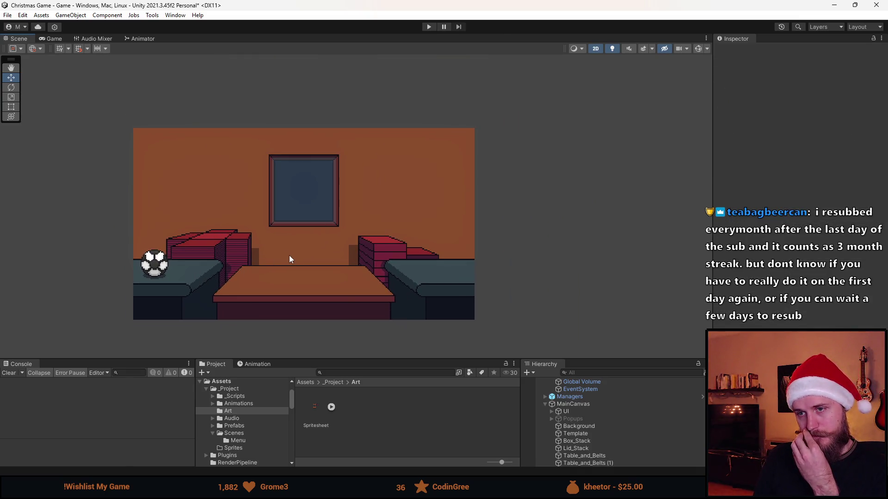
{"action": "scroll", "coordinate": [273, 262], "scroll_direction": "up", "scroll_amount": 2}
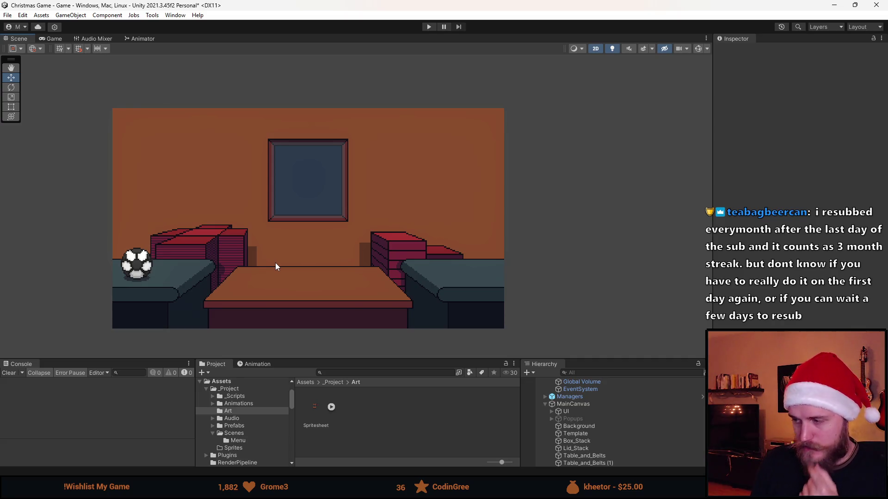
{"action": "mouse_move", "coordinate": [365, 360]}
{"action": "left_mouse_down"}
{"action": "mouse_move", "coordinate": [353, 351]}
{"action": "mouse_move", "coordinate": [347, 318]}
{"action": "left_mouse_up"}
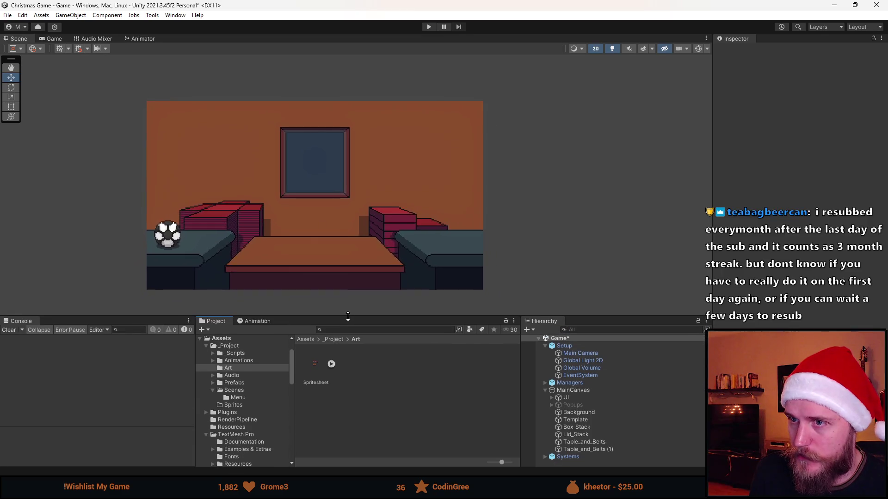
Select Template in the Hierarchy and make it inactive in the Inspector
{"action": "left_click", "coordinate": [584, 416]}
{"action": "left_click", "coordinate": [588, 423]}
{"action": "left_click", "coordinate": [589, 431]}
{"action": "left_click", "coordinate": [590, 423]}
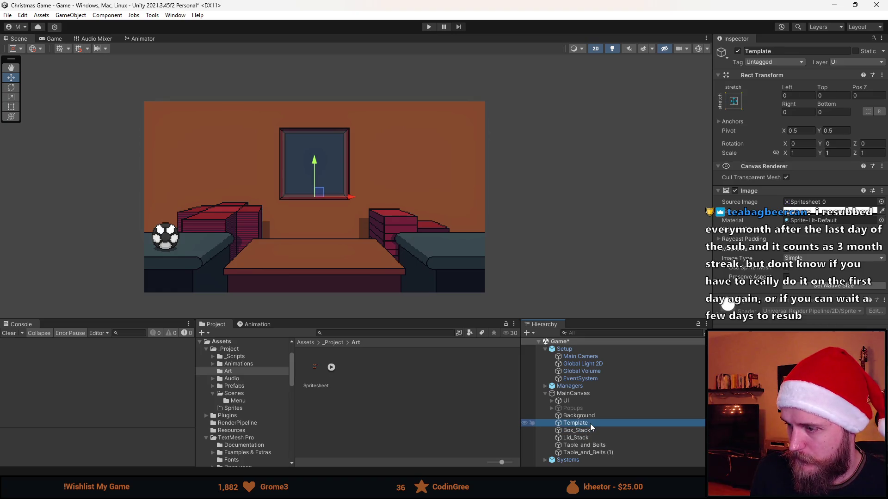
{"action": "left_click", "coordinate": [739, 52]}
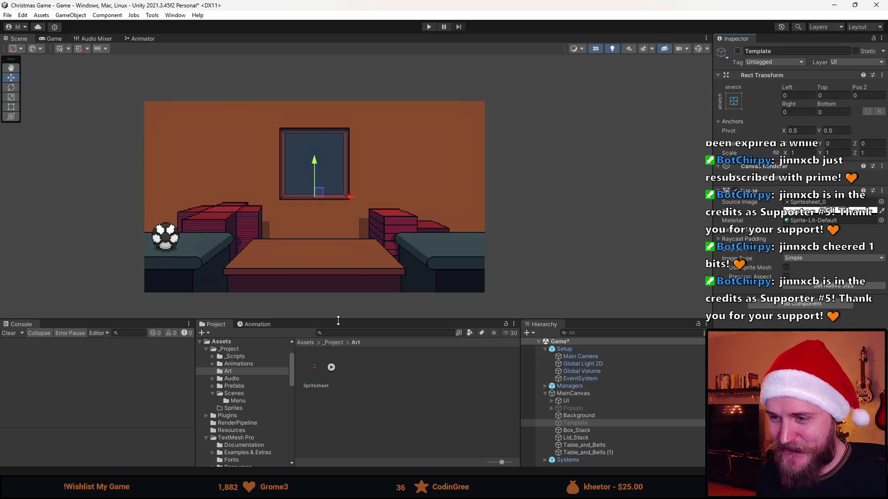
Rearrange the Scene view and bottom panels to frame the room
{"action": "left_click_drag", "start_coordinate": [337, 319], "coordinate": [356, 377]}
{"action": "mouse_move", "coordinate": [267, 279]}
{"action": "left_mouse_down"}
{"action": "mouse_move", "coordinate": [355, 285]}
{"action": "mouse_move", "coordinate": [382, 283]}
{"action": "mouse_move", "coordinate": [379, 275]}
{"action": "left_mouse_up"}
{"action": "scroll", "coordinate": [387, 233], "scroll_direction": "up", "scroll_amount": 2}
{"action": "left_click_drag", "start_coordinate": [427, 376], "coordinate": [416, 297]}
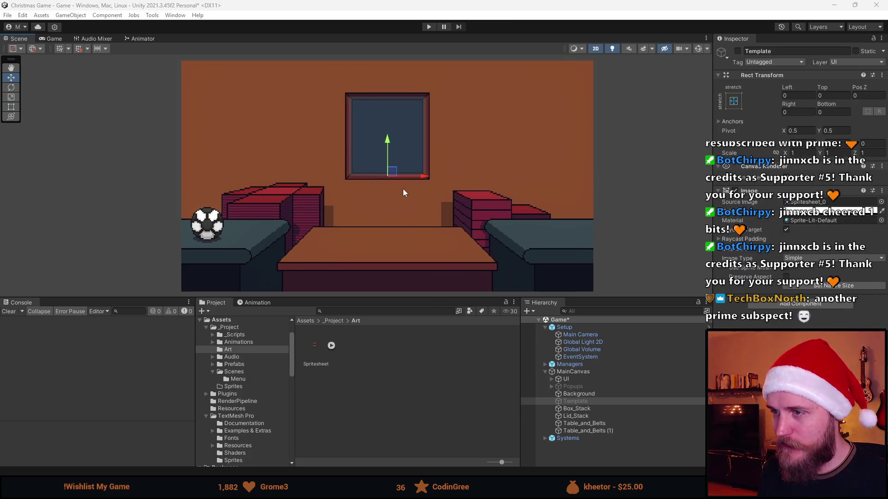
{"action": "scroll", "coordinate": [403, 189], "scroll_direction": "up", "scroll_amount": 1}
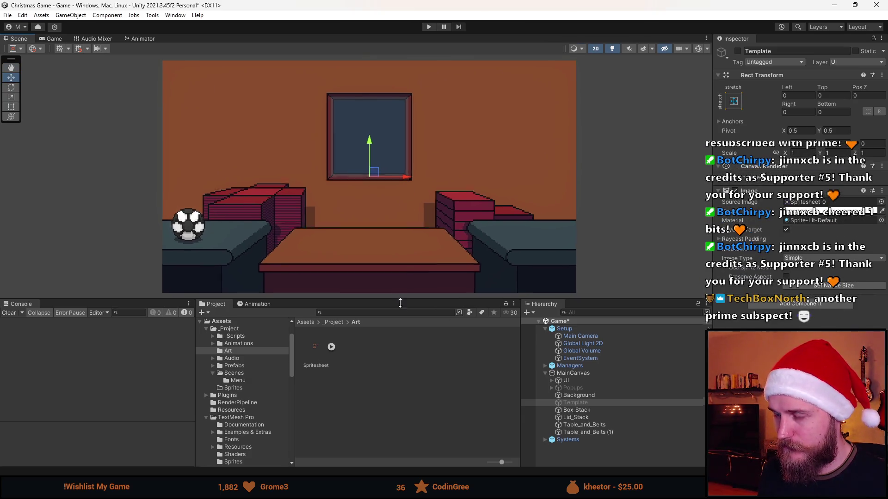
{"action": "left_click_drag", "start_coordinate": [397, 298], "coordinate": [402, 309]}
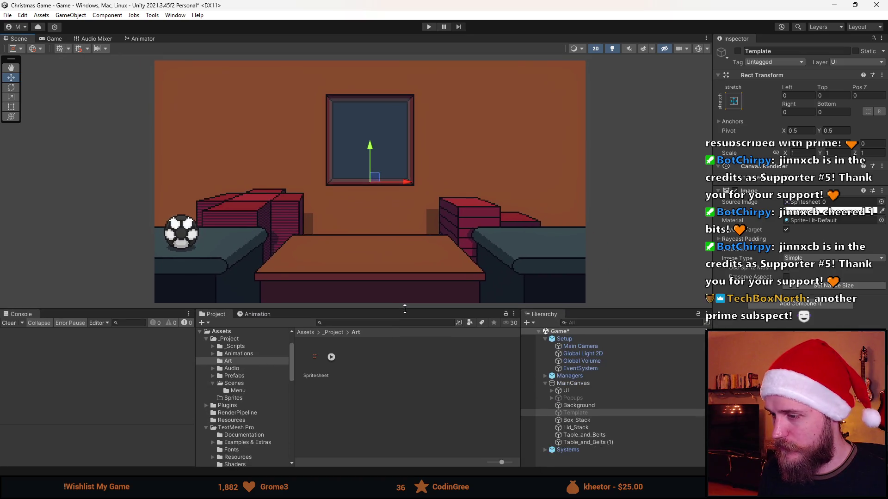
Inspect Box_Stack, Table_and_Belts and Table_and_Belts (1) in turn
{"action": "left_click", "coordinate": [598, 422]}
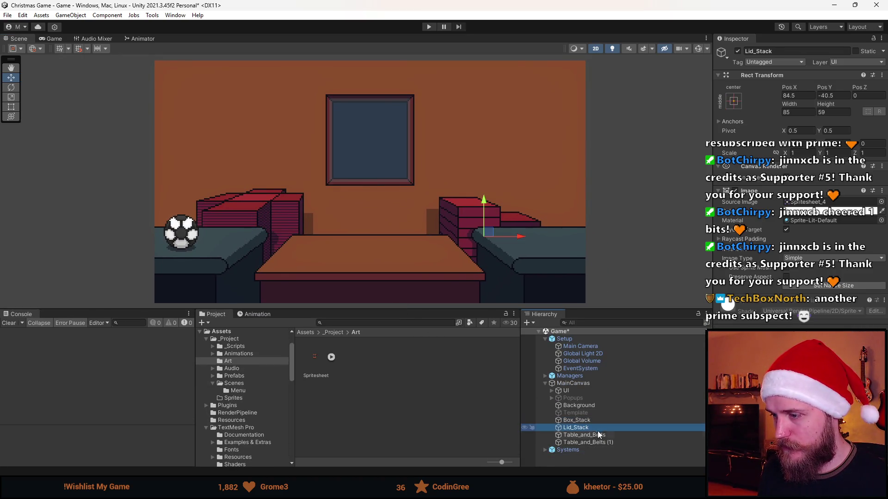
{"action": "left_click", "coordinate": [598, 435]}
{"action": "left_click", "coordinate": [603, 443]}
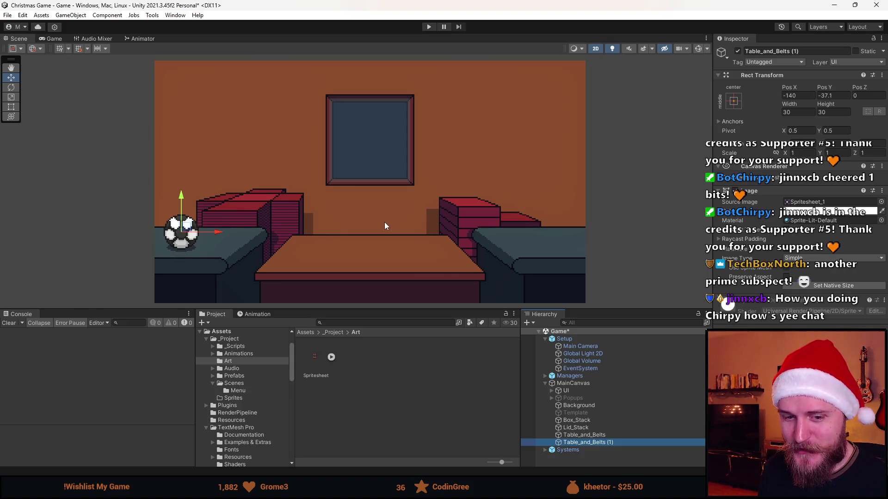
{"action": "scroll", "coordinate": [382, 212], "scroll_direction": "down", "scroll_amount": 1}
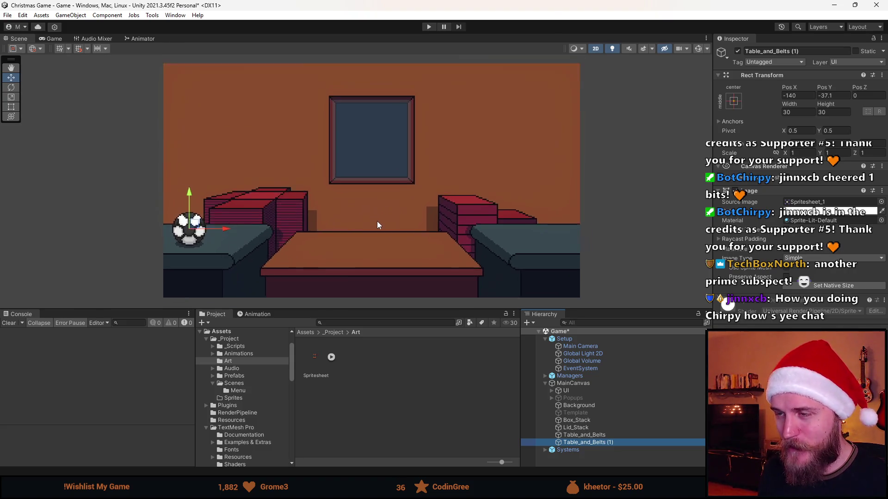
{"action": "scroll", "coordinate": [376, 221], "scroll_direction": "up", "scroll_amount": 1}
{"action": "mouse_move", "coordinate": [403, 310]}
{"action": "left_mouse_down"}
{"action": "mouse_move", "coordinate": [396, 374]}
{"action": "mouse_move", "coordinate": [395, 342]}
{"action": "left_mouse_up"}
Select Box_Stack and make the Hierarchy and Project panels taller
{"action": "scroll", "coordinate": [372, 250], "scroll_direction": "down", "scroll_amount": 1}
{"action": "scroll", "coordinate": [371, 251], "scroll_direction": "up", "scroll_amount": 2}
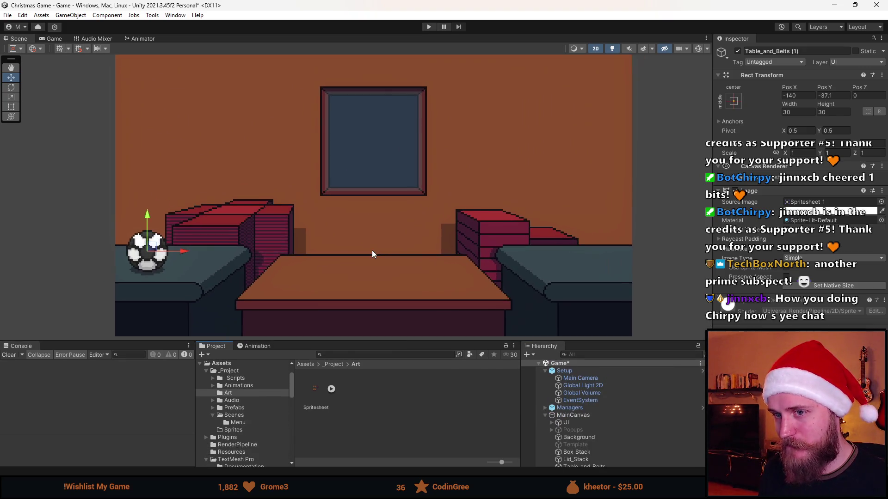
{"action": "scroll", "coordinate": [372, 251], "scroll_direction": "down", "scroll_amount": 1}
{"action": "scroll", "coordinate": [371, 251], "scroll_direction": "down", "scroll_amount": 1}
{"action": "scroll", "coordinate": [372, 251], "scroll_direction": "up", "scroll_amount": 1}
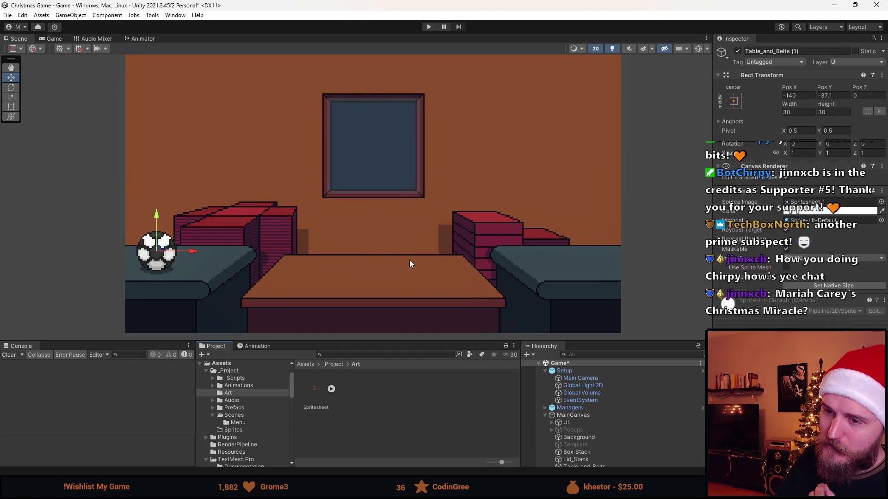
{"action": "scroll", "coordinate": [628, 416], "scroll_direction": "down", "scroll_amount": 2}
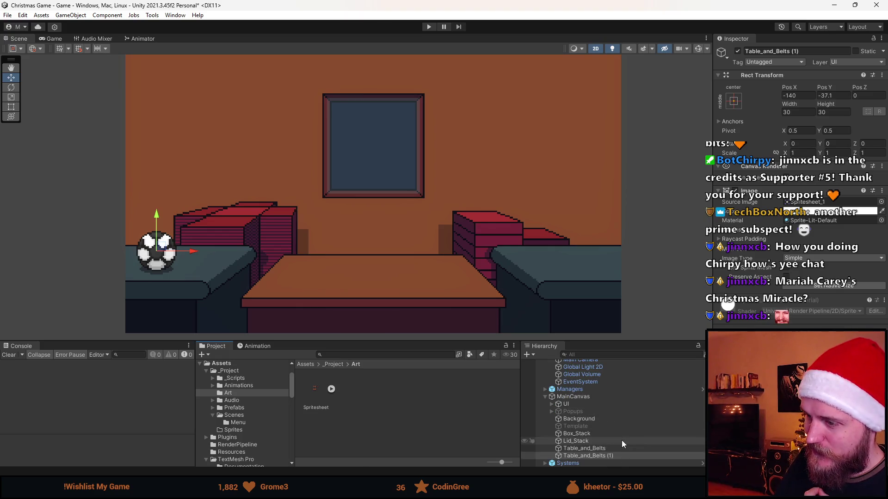
{"action": "left_click", "coordinate": [622, 440]}
{"action": "left_click", "coordinate": [622, 434]}
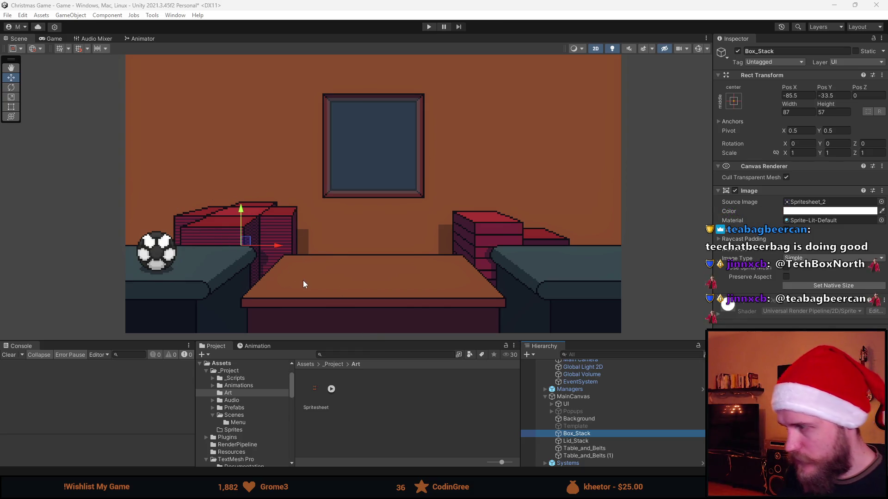
{"action": "left_click_drag", "start_coordinate": [614, 342], "coordinate": [615, 307]}
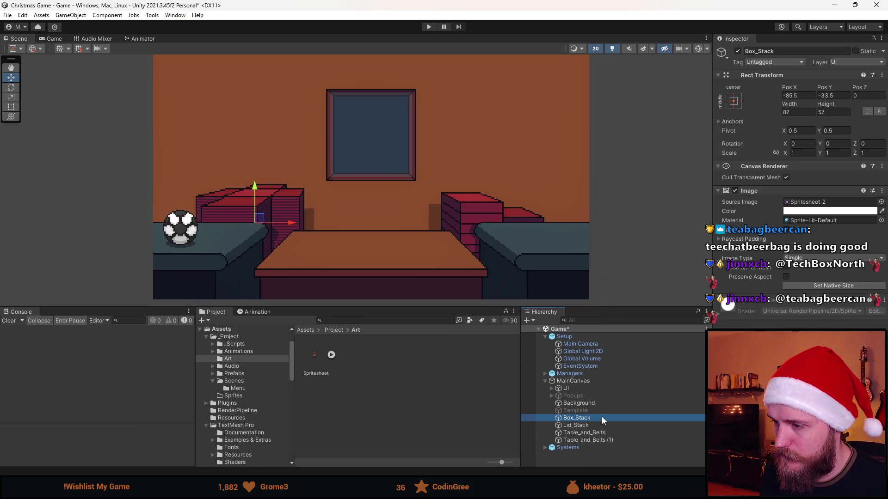
Duplicate Box_Stack, move the copy to the table, and give it the Spritesheet_3 sprite
{"action": "key", "text": "ctrl+d"}
{"action": "mouse_move", "coordinate": [261, 219]}
{"action": "left_mouse_down"}
{"action": "mouse_move", "coordinate": [402, 218]}
{"action": "mouse_move", "coordinate": [386, 214]}
{"action": "left_mouse_up"}
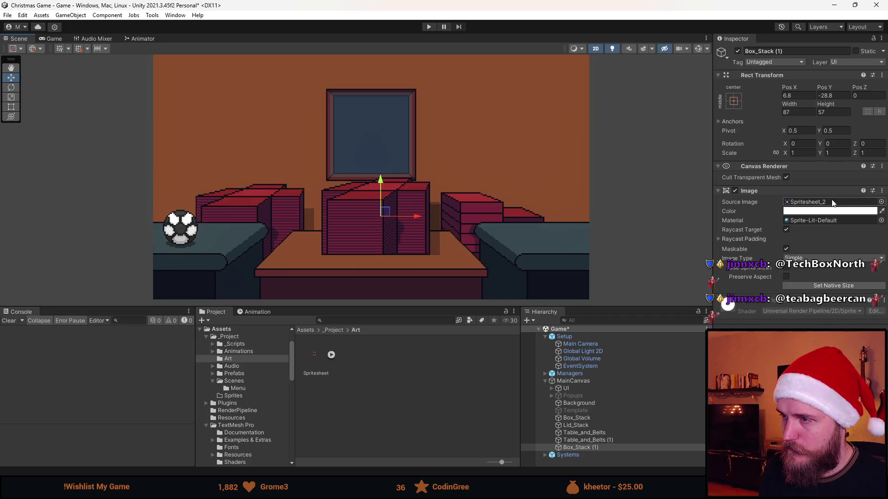
{"action": "left_click", "coordinate": [881, 202]}
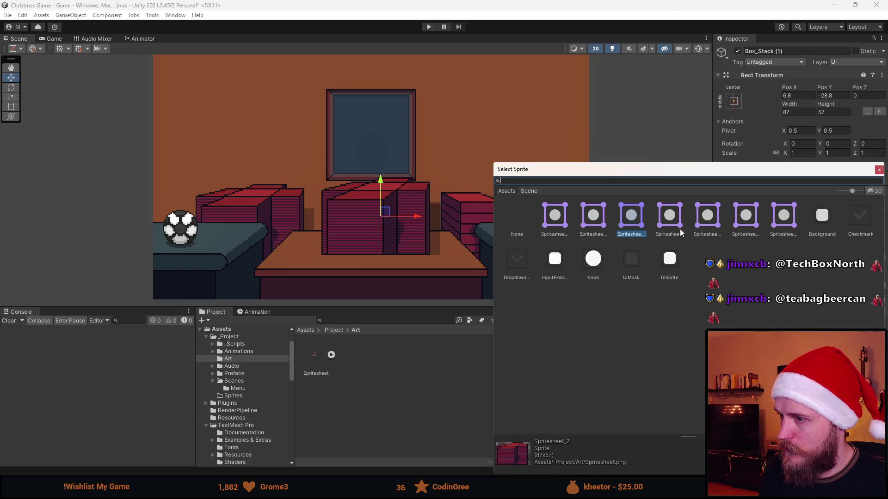
{"action": "left_click", "coordinate": [593, 220]}
{"action": "left_click", "coordinate": [675, 223]}
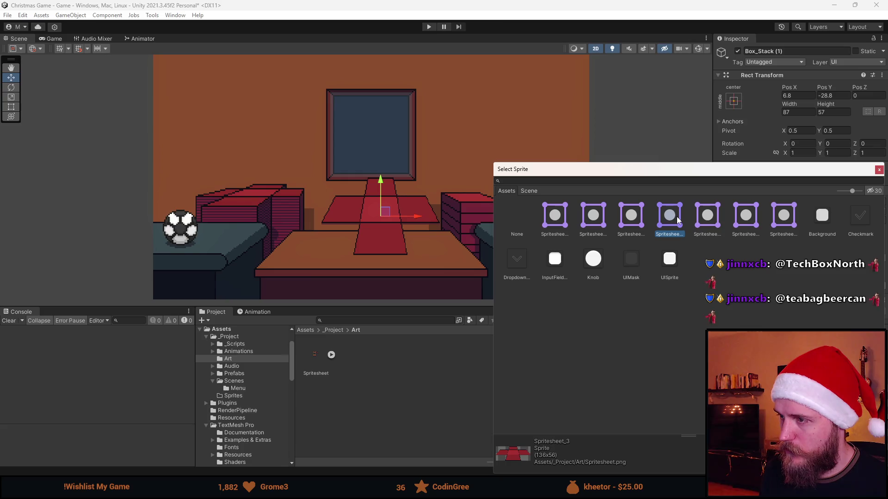
{"action": "double_click", "coordinate": [676, 217]}
Set the red cloth to its native 136×56 size and lower it onto the tabletop
{"action": "left_click", "coordinate": [848, 287]}
{"action": "left_click_drag", "start_coordinate": [381, 217], "coordinate": [375, 255]}
{"action": "left_click_drag", "start_coordinate": [431, 258], "coordinate": [434, 227]}
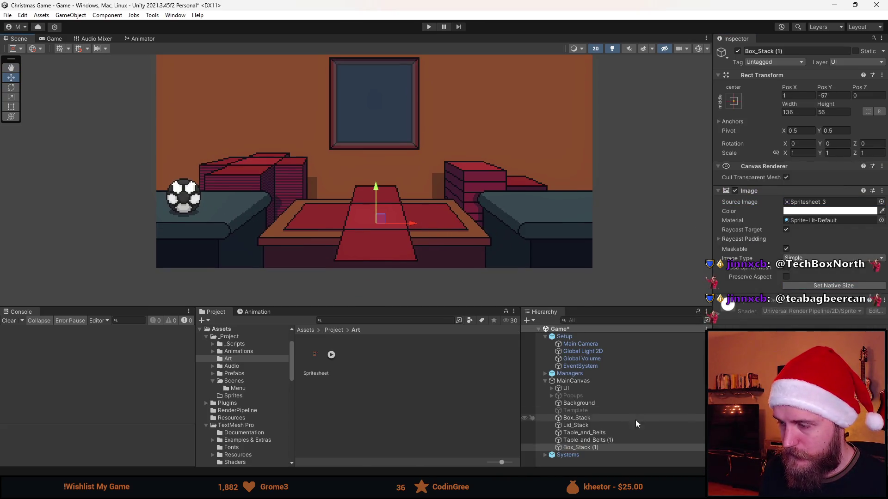
{"action": "right_click", "coordinate": [592, 447]}
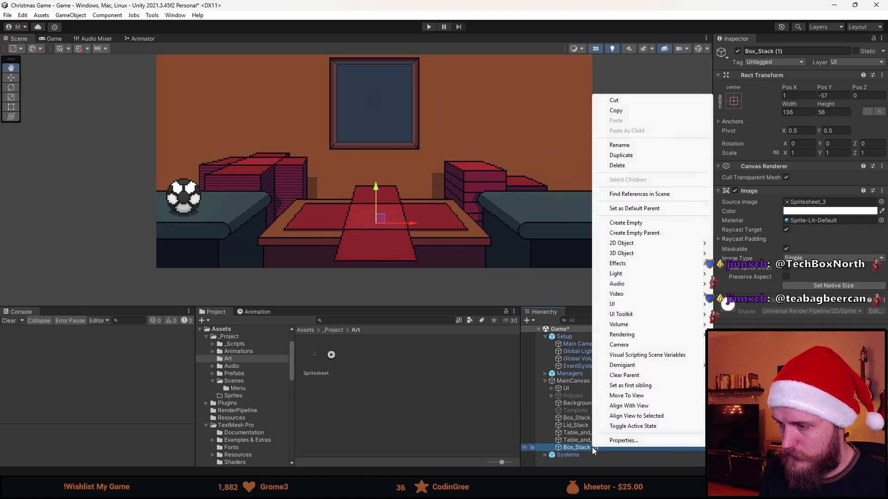
Wrap Box_Stack (1) in a new empty parent named Gift
{"action": "left_click", "coordinate": [654, 238]}
{"action": "left_click", "coordinate": [792, 52]}
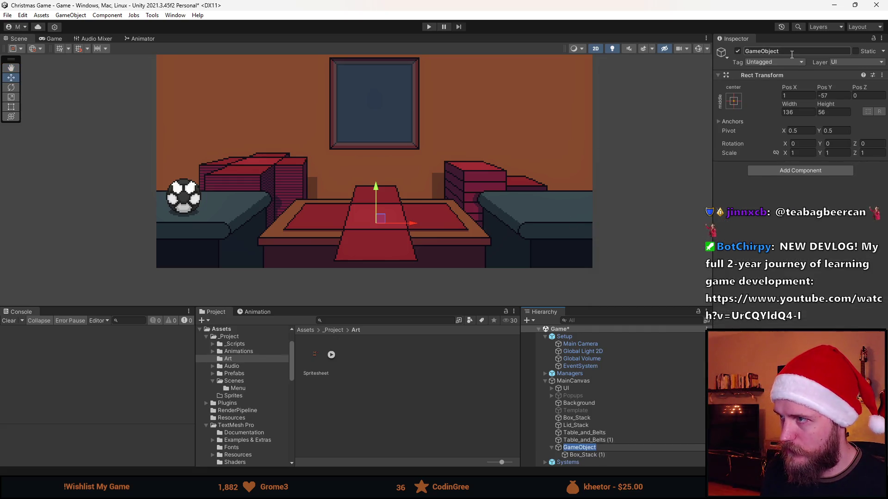
{"action": "type", "text": "Gift"}
{"action": "key", "text": "Return"}
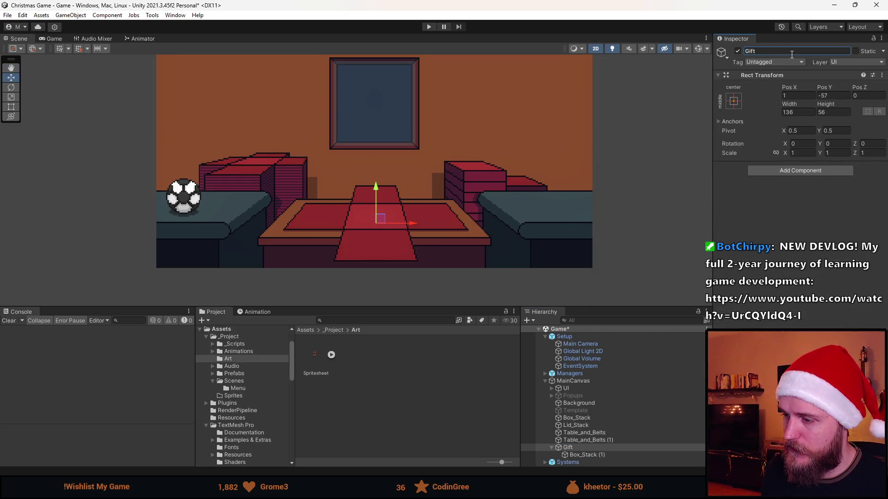
Select the Gift group and keep it positioned on the tabletop
{"action": "left_click", "coordinate": [593, 455]}
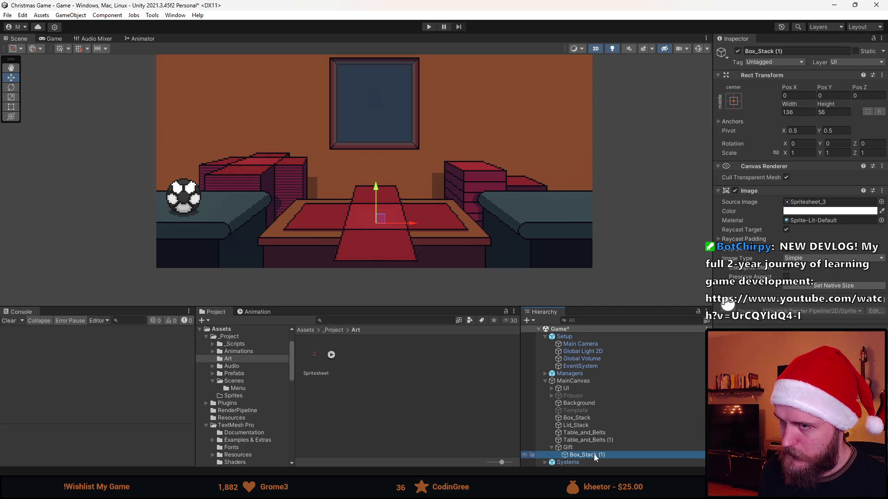
{"action": "left_click", "coordinate": [589, 448]}
{"action": "mouse_move", "coordinate": [381, 218]}
{"action": "left_mouse_down"}
{"action": "mouse_move", "coordinate": [273, 163]}
{"action": "mouse_move", "coordinate": [378, 221]}
{"action": "left_mouse_up"}
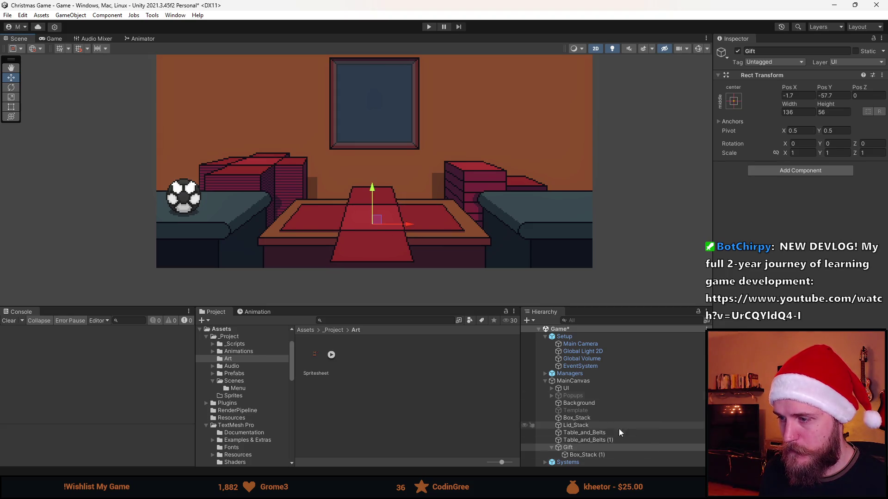
{"action": "left_click", "coordinate": [598, 455]}
{"action": "scroll", "coordinate": [414, 229], "scroll_direction": "up", "scroll_amount": 3}
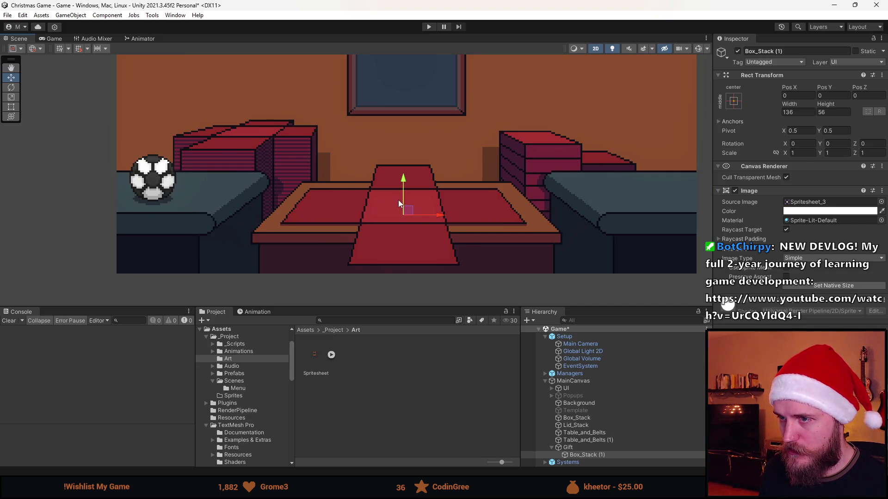
{"action": "left_click", "coordinate": [592, 456]}
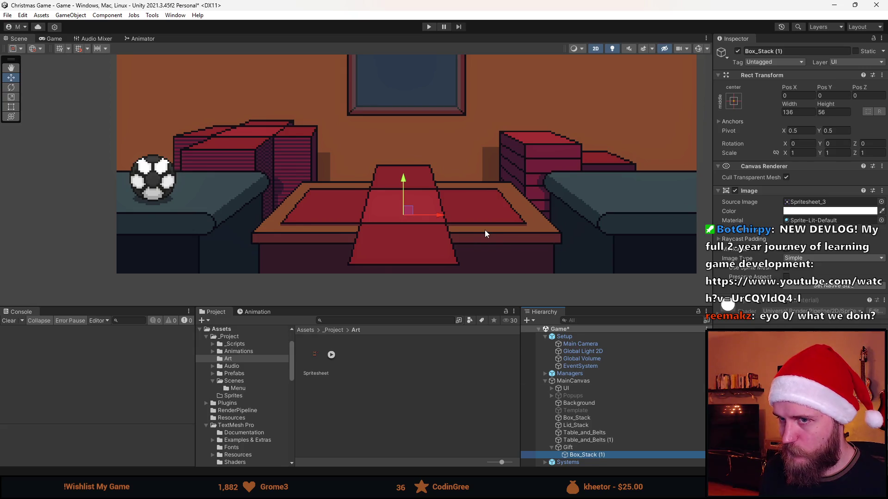
{"action": "scroll", "coordinate": [484, 230], "scroll_direction": "down", "scroll_amount": 1}
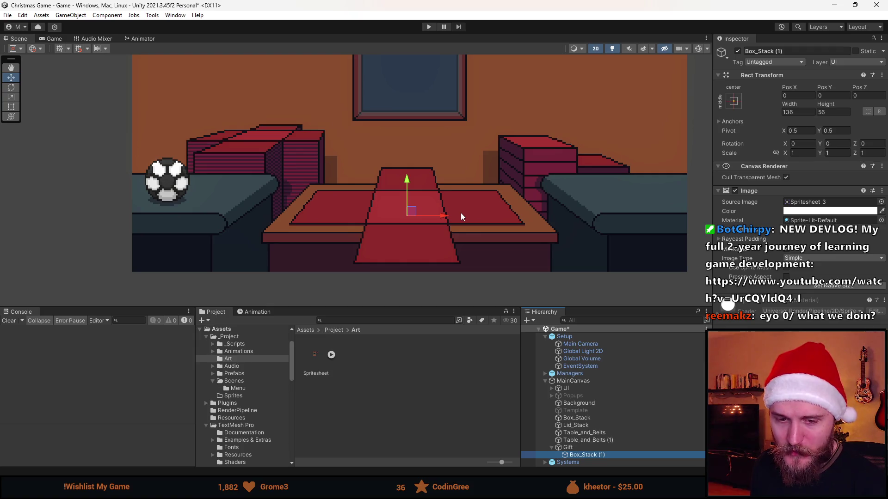
{"action": "scroll", "coordinate": [422, 181], "scroll_direction": "down", "scroll_amount": 2}
{"action": "scroll", "coordinate": [443, 196], "scroll_direction": "up", "scroll_amount": 3}
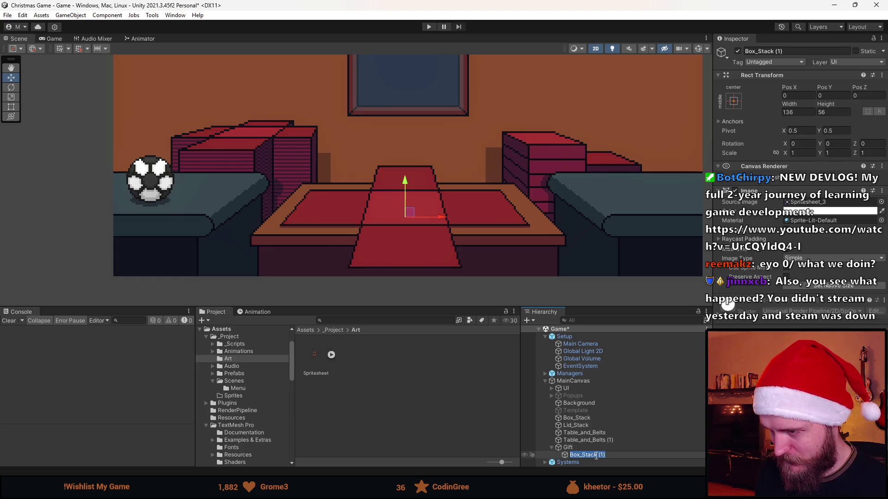
{"action": "scroll", "coordinate": [457, 243], "scroll_direction": "up", "scroll_amount": 1}
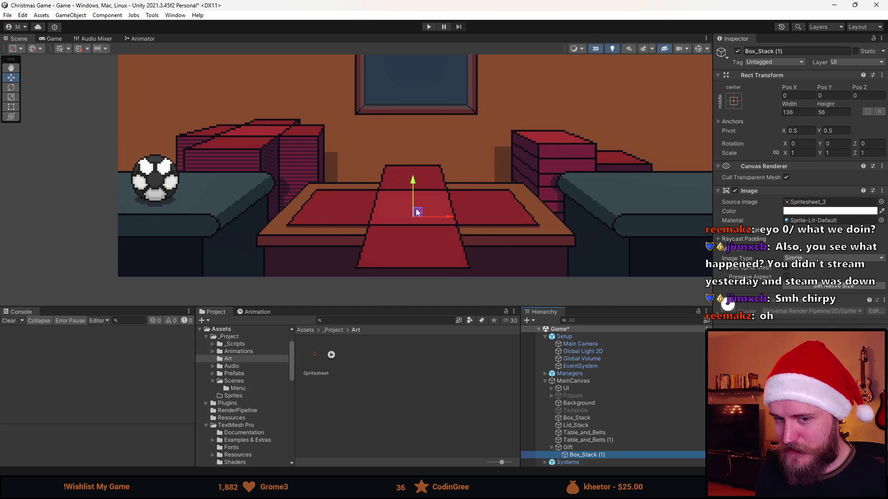
{"action": "mouse_move", "coordinate": [465, 195]}
{"action": "left_mouse_down"}
{"action": "mouse_move", "coordinate": [432, 200]}
{"action": "mouse_move", "coordinate": [410, 223]}
{"action": "mouse_move", "coordinate": [438, 209]}
{"action": "left_mouse_up"}
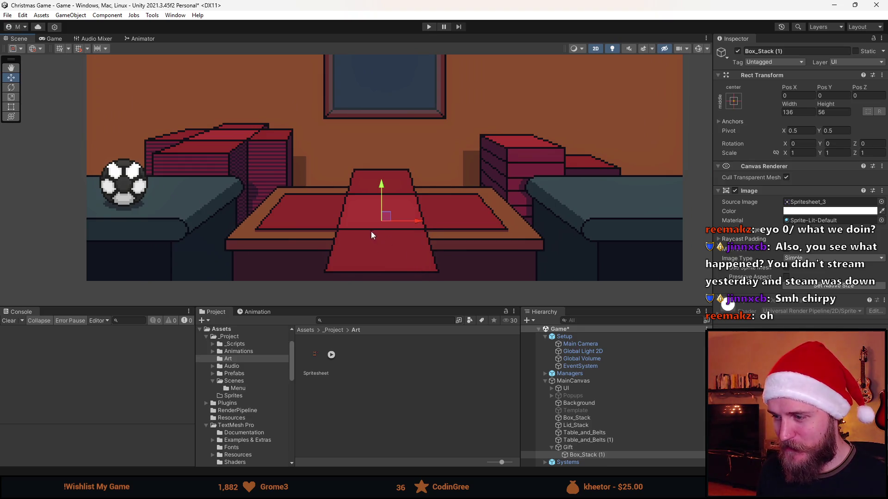
{"action": "left_click", "coordinate": [584, 447]}
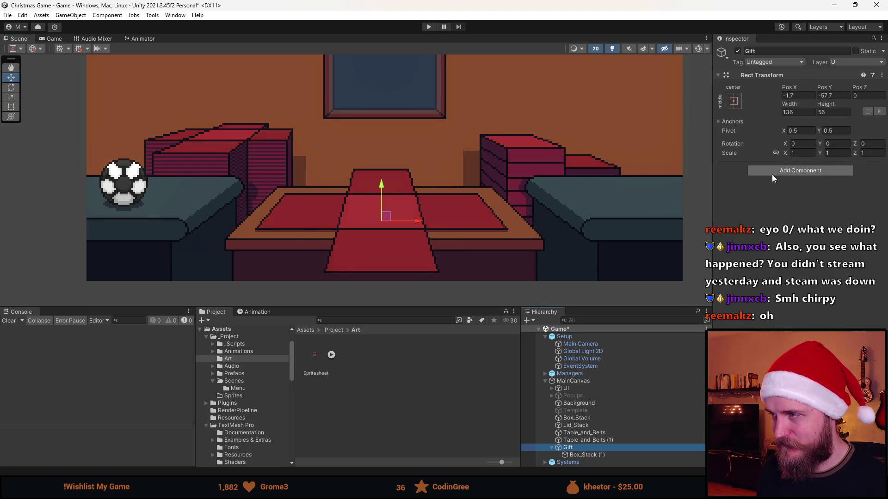
{"action": "left_click", "coordinate": [613, 456]}
{"action": "scroll", "coordinate": [426, 204], "scroll_direction": "down", "scroll_amount": 2}
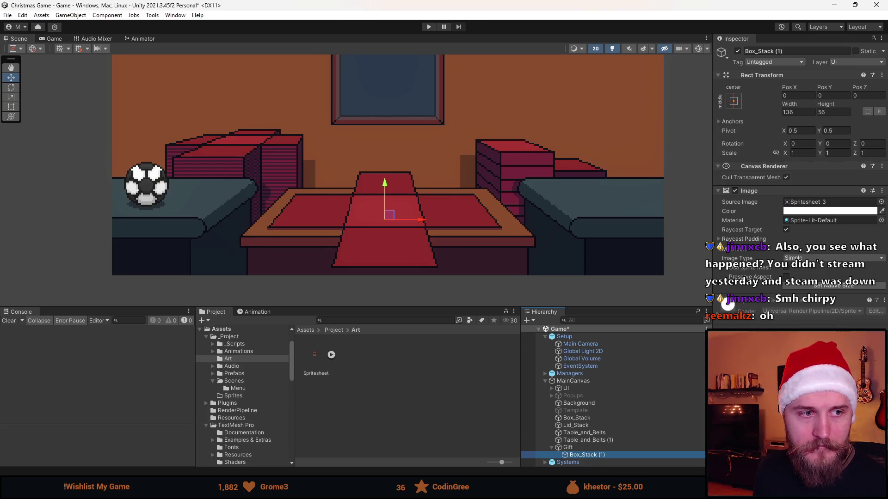
{"action": "key", "text": "Left"}
{"action": "left_click", "coordinate": [585, 455]}
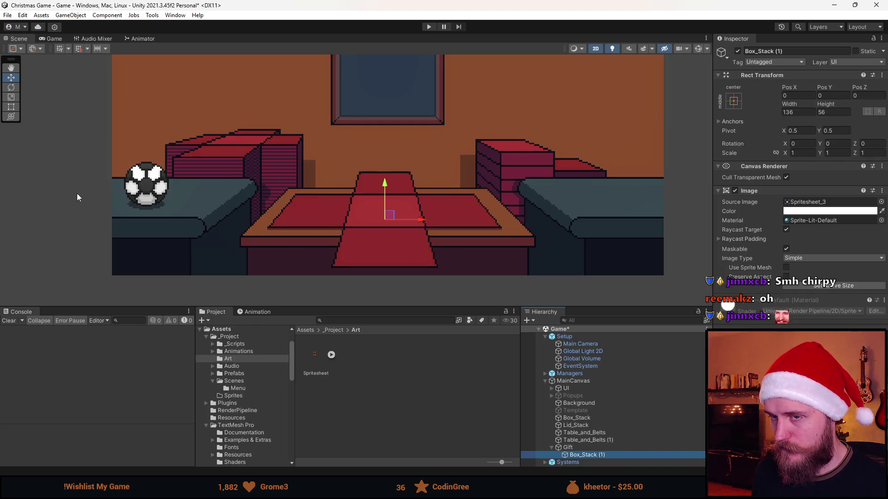
{"action": "scroll", "coordinate": [201, 206], "scroll_direction": "down", "scroll_amount": 3}
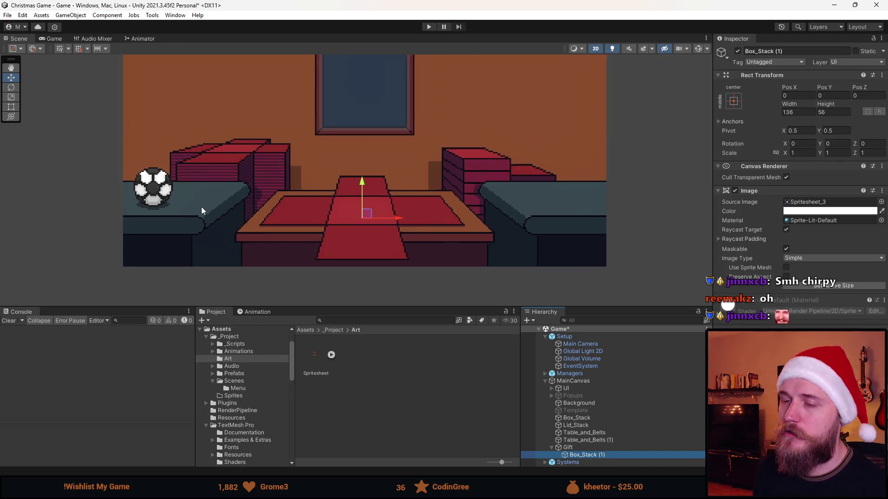
{"action": "scroll", "coordinate": [306, 225], "scroll_direction": "down", "scroll_amount": 1}
{"action": "scroll", "coordinate": [377, 188], "scroll_direction": "up", "scroll_amount": 1}
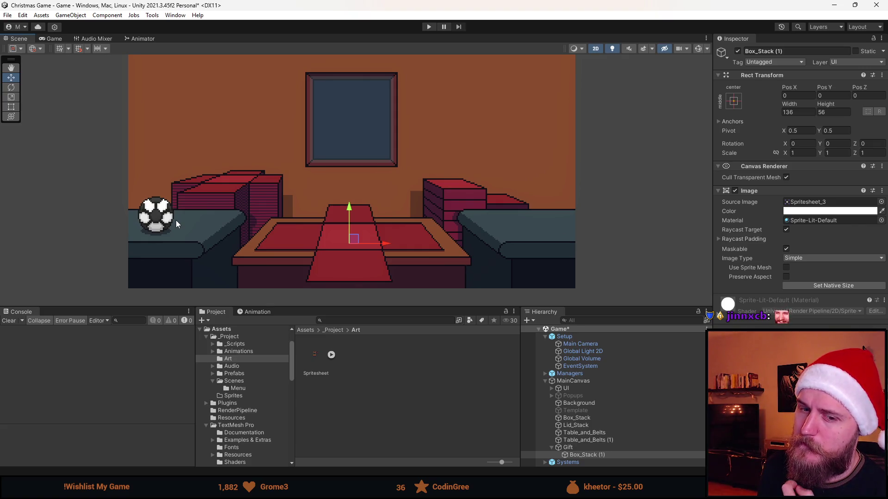
{"action": "scroll", "coordinate": [195, 220], "scroll_direction": "up", "scroll_amount": 2}
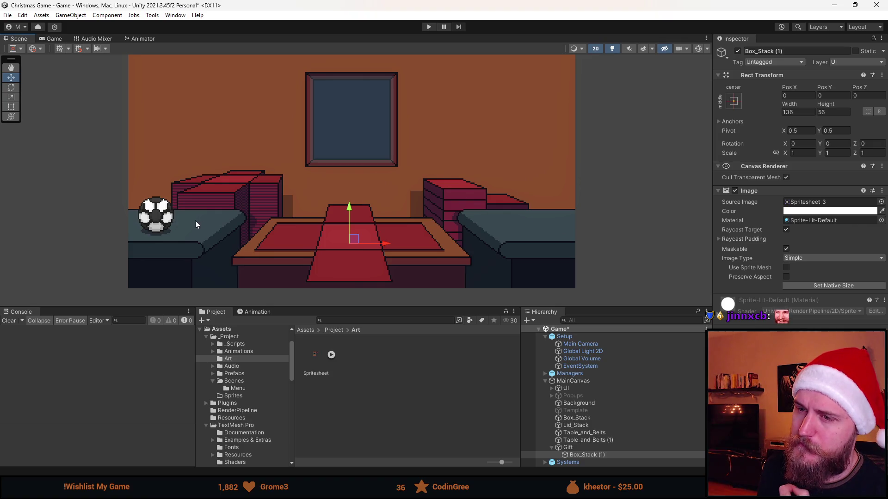
{"action": "scroll", "coordinate": [278, 236], "scroll_direction": "down", "scroll_amount": 2}
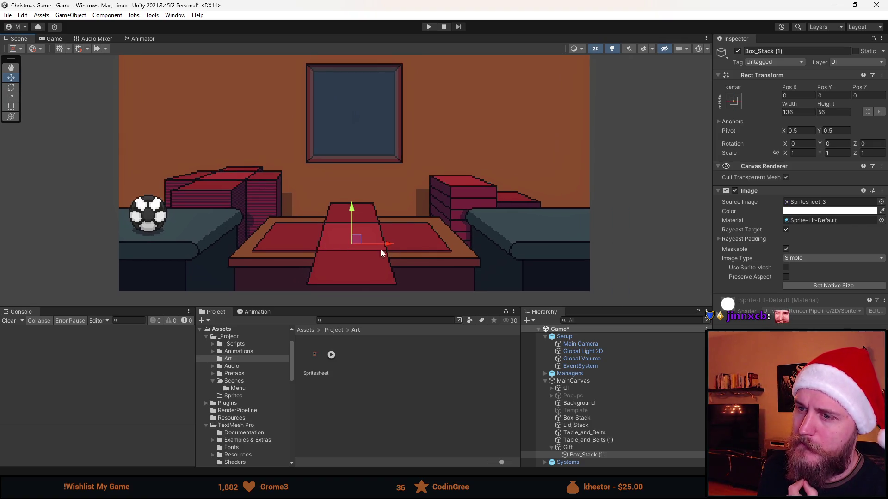
{"action": "scroll", "coordinate": [393, 245], "scroll_direction": "up", "scroll_amount": 1}
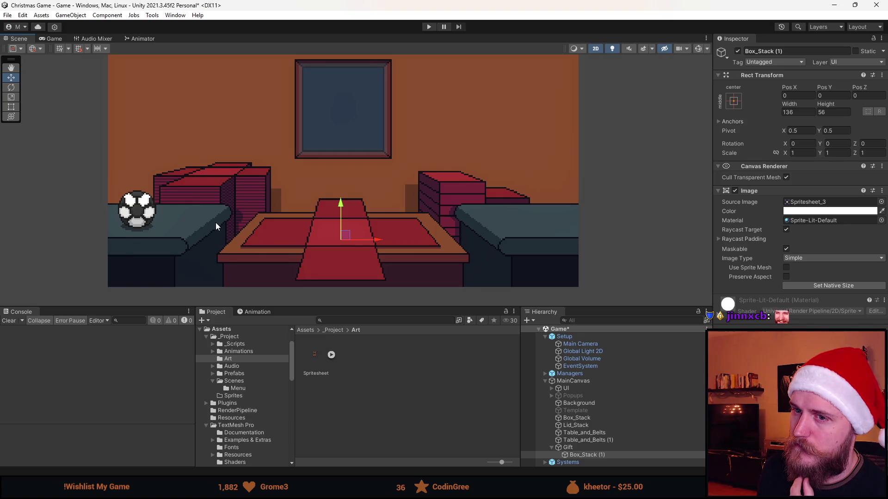
{"action": "scroll", "coordinate": [215, 224], "scroll_direction": "down", "scroll_amount": 1}
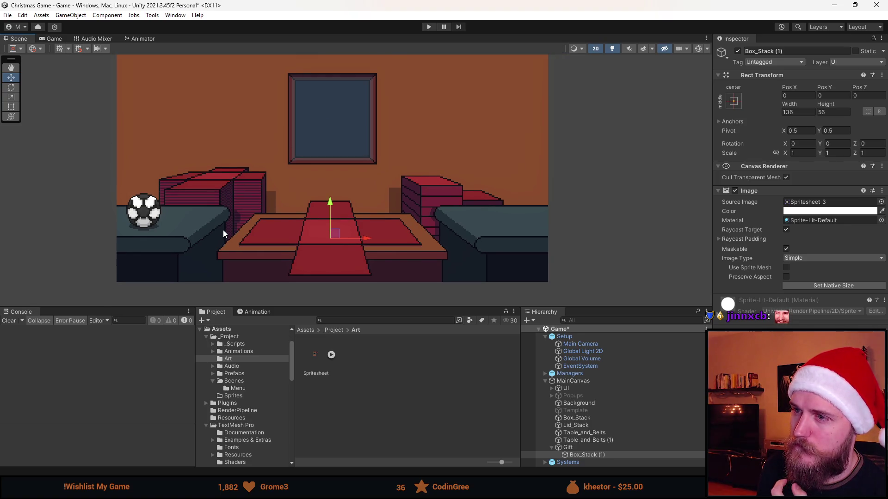
{"action": "scroll", "coordinate": [223, 229], "scroll_direction": "down", "scroll_amount": 1}
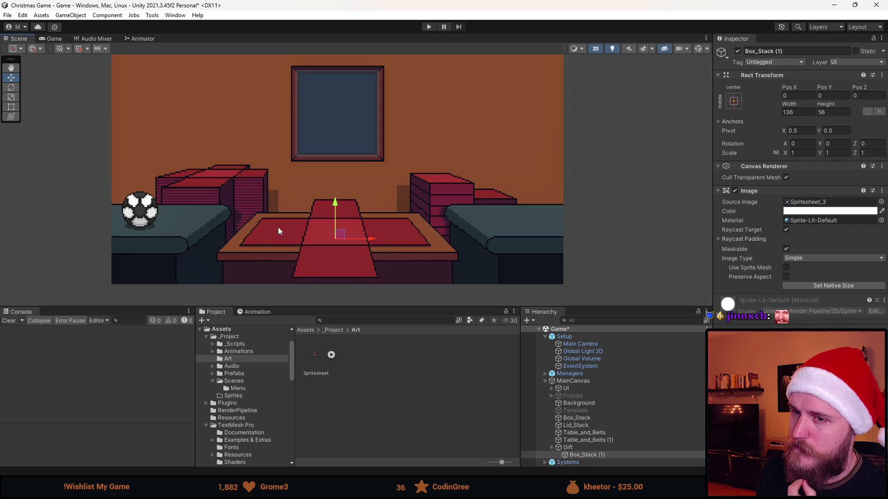
{"action": "left_click", "coordinate": [586, 455]}
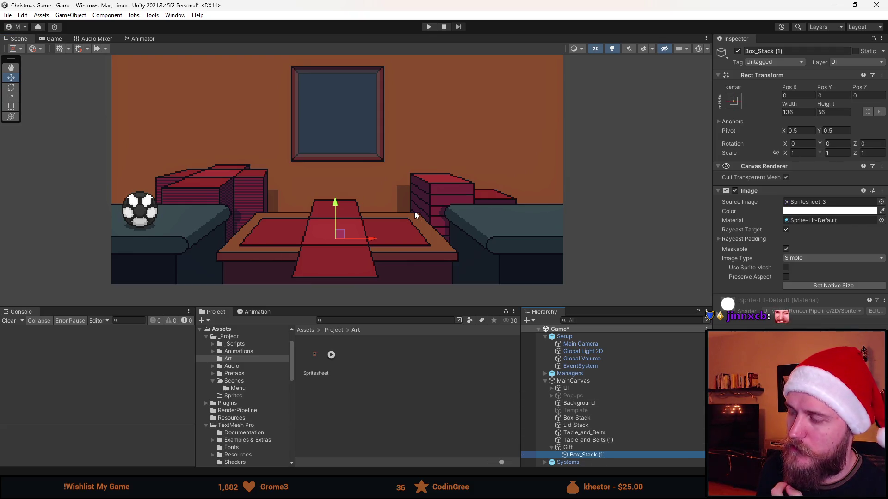
{"action": "scroll", "coordinate": [412, 215], "scroll_direction": "down", "scroll_amount": 2}
{"action": "scroll", "coordinate": [409, 223], "scroll_direction": "up", "scroll_amount": 3}
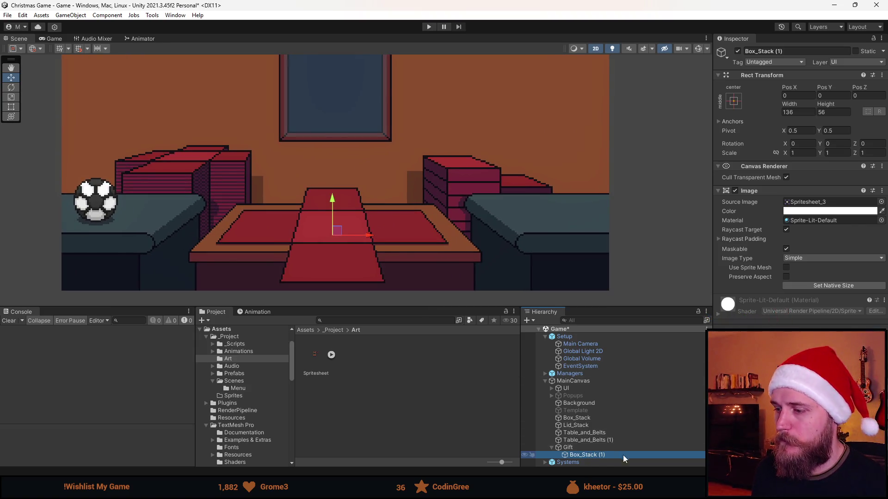
Duplicate the gift box and give the copy the white Background sprite
{"action": "key", "text": "ctrl+d"}
{"action": "left_click", "coordinate": [881, 202]}
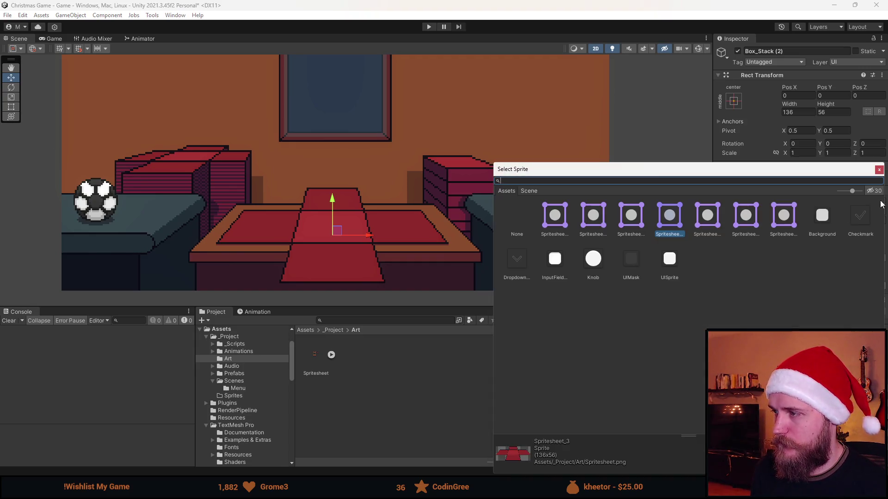
{"action": "left_click", "coordinate": [714, 223]}
{"action": "left_click", "coordinate": [747, 223]}
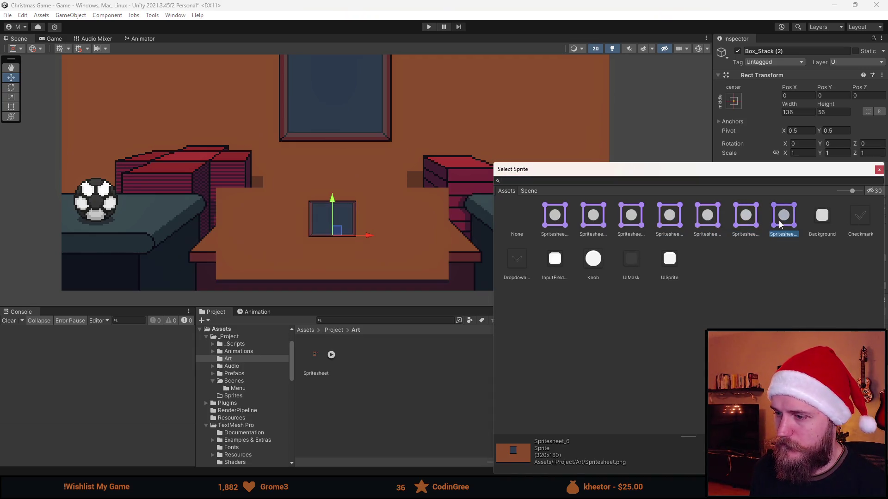
{"action": "left_click", "coordinate": [818, 221]}
{"action": "double_click", "coordinate": [818, 221]}
Expand the Spritesheet asset and open it in the Sprite Editor
{"action": "left_click", "coordinate": [331, 354]}
{"action": "left_click", "coordinate": [318, 360]}
{"action": "left_click", "coordinate": [860, 155]}
{"action": "scroll", "coordinate": [387, 204], "scroll_direction": "up", "scroll_amount": 4}
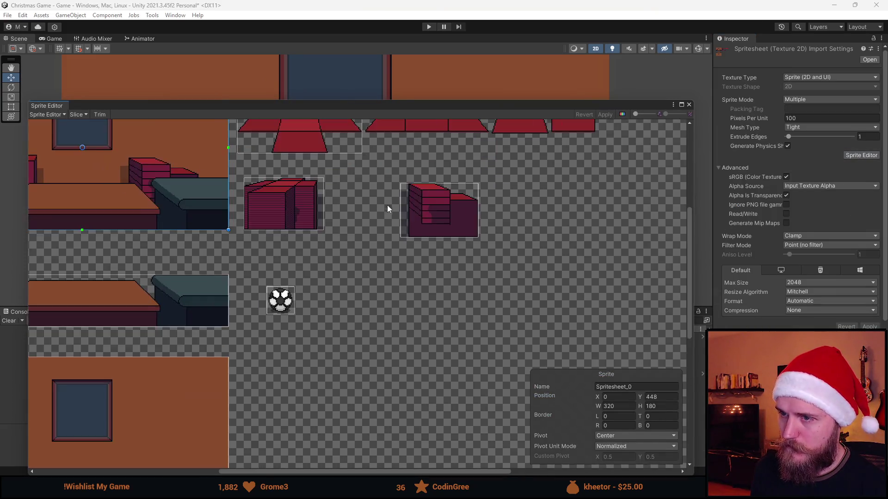
Draw a new slice around the gift box, trimming it below the lid
{"action": "scroll", "coordinate": [351, 268], "scroll_direction": "up", "scroll_amount": 3}
{"action": "scroll", "coordinate": [193, 296], "scroll_direction": "down", "scroll_amount": 3}
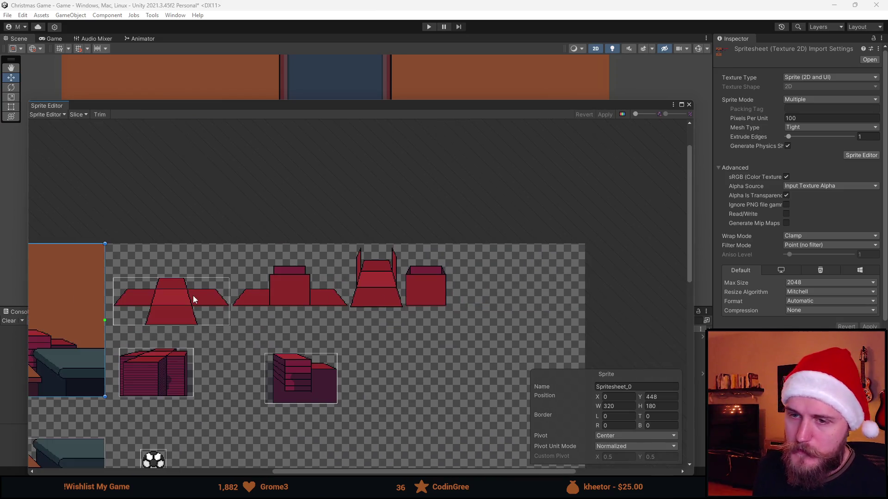
{"action": "scroll", "coordinate": [192, 292], "scroll_direction": "up", "scroll_amount": 2}
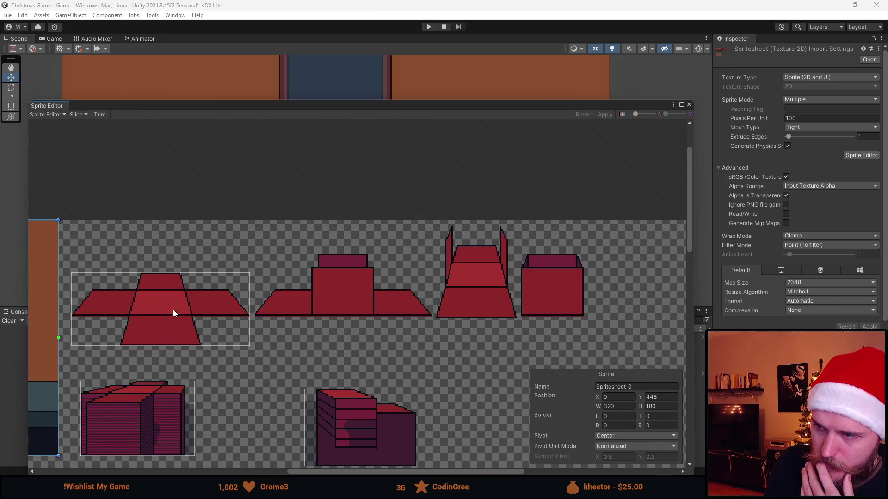
{"action": "scroll", "coordinate": [586, 310], "scroll_direction": "up", "scroll_amount": 6}
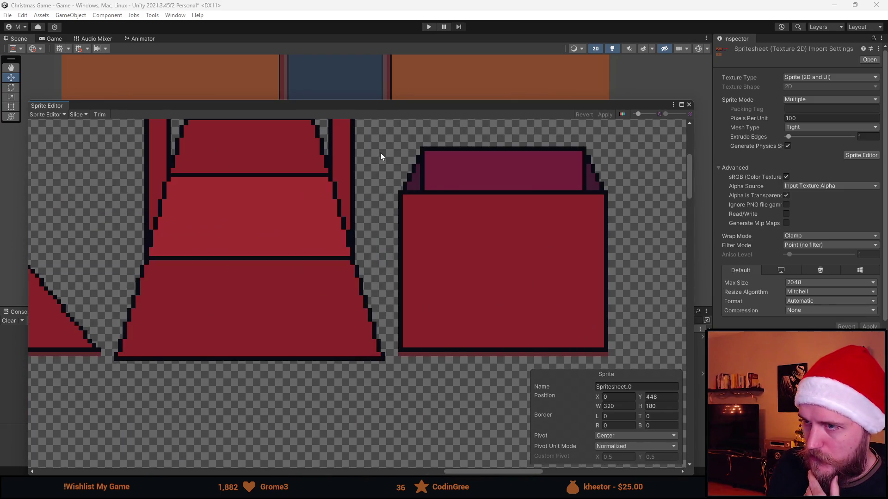
{"action": "mouse_move", "coordinate": [390, 147]}
{"action": "left_mouse_down"}
{"action": "mouse_move", "coordinate": [655, 377]}
{"action": "mouse_move", "coordinate": [609, 357]}
{"action": "left_mouse_up"}
{"action": "left_click_drag", "start_coordinate": [389, 262], "coordinate": [398, 258]}
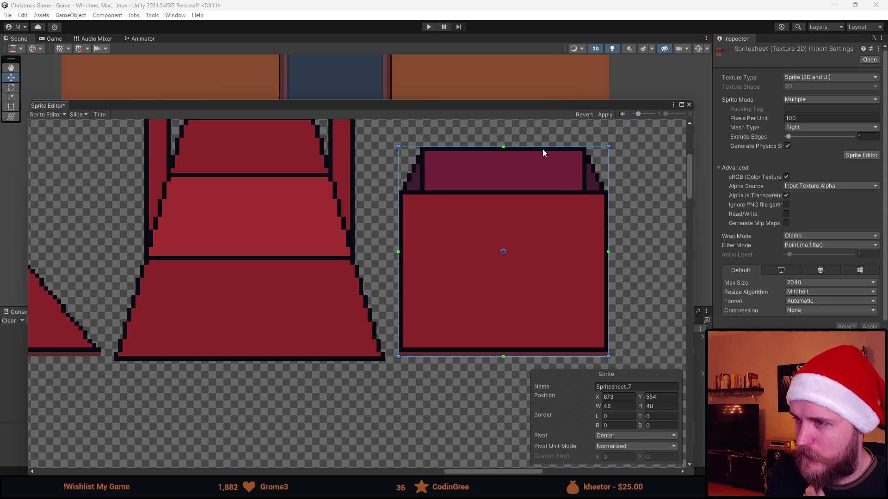
{"action": "mouse_move", "coordinate": [543, 147]}
{"action": "left_mouse_down"}
{"action": "mouse_move", "coordinate": [547, 191]}
{"action": "mouse_move", "coordinate": [545, 148]}
{"action": "left_mouse_up"}
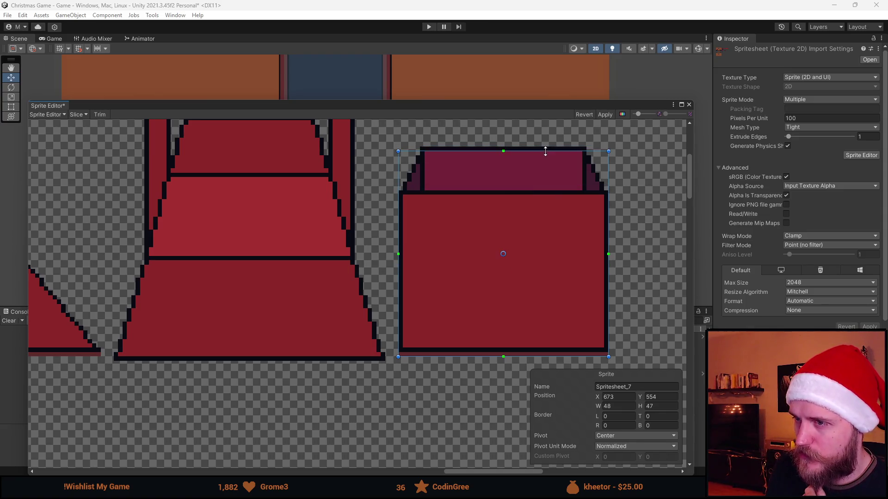
Finish the 48×38 box-body slice and close the Sprite Editor
{"action": "mouse_move", "coordinate": [622, 191]}
{"action": "left_mouse_down"}
{"action": "mouse_move", "coordinate": [603, 217]}
{"action": "mouse_move", "coordinate": [394, 363]}
{"action": "mouse_move", "coordinate": [401, 356]}
{"action": "left_mouse_up"}
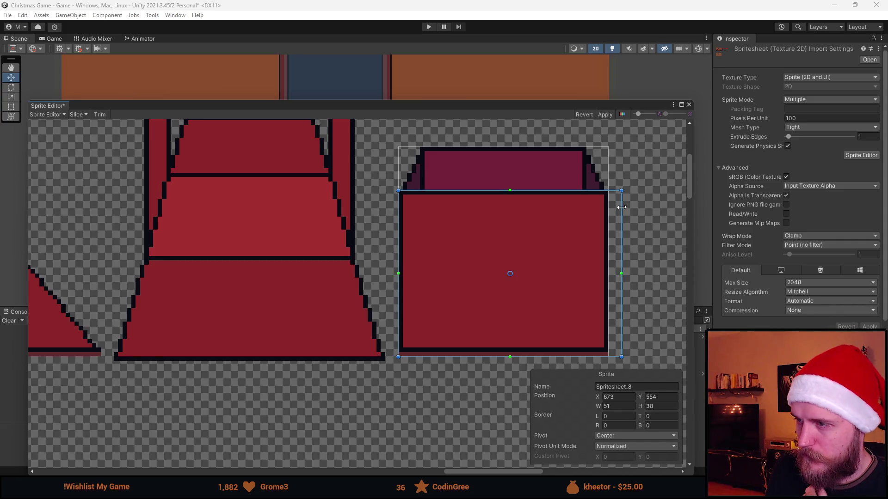
{"action": "left_click_drag", "start_coordinate": [622, 208], "coordinate": [608, 211]}
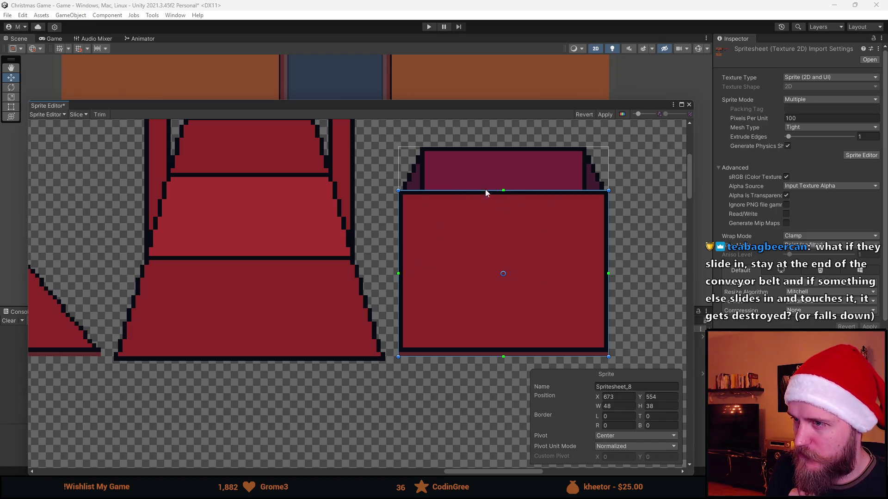
{"action": "scroll", "coordinate": [461, 284], "scroll_direction": "down", "scroll_amount": 3}
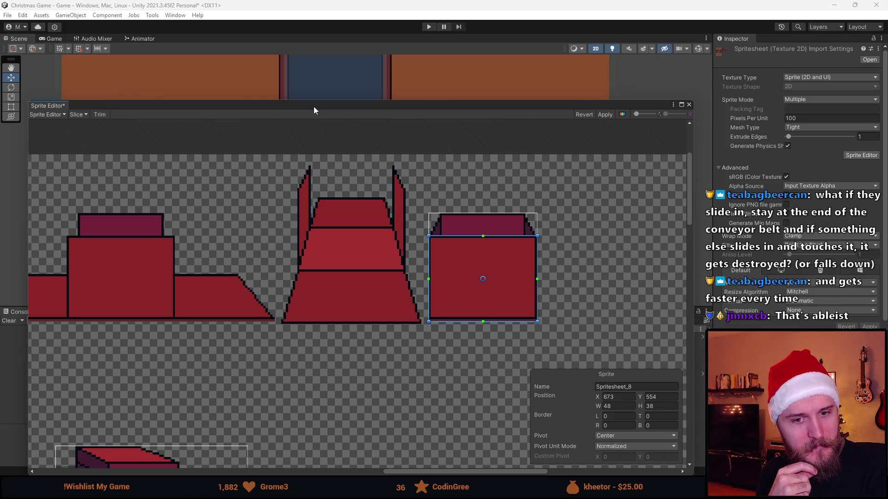
{"action": "mouse_move", "coordinate": [353, 109]}
{"action": "left_mouse_down"}
{"action": "mouse_move", "coordinate": [434, 97]}
{"action": "mouse_move", "coordinate": [887, 87]}
{"action": "left_mouse_up"}
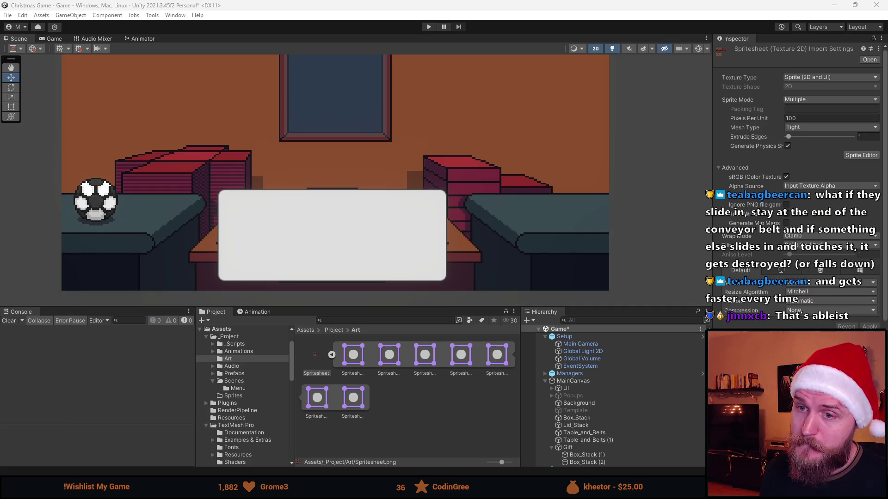
In the Aseprite spritesheet, drag the soccer ball onto the left bench
{"action": "key", "text": "alt+Tab"}
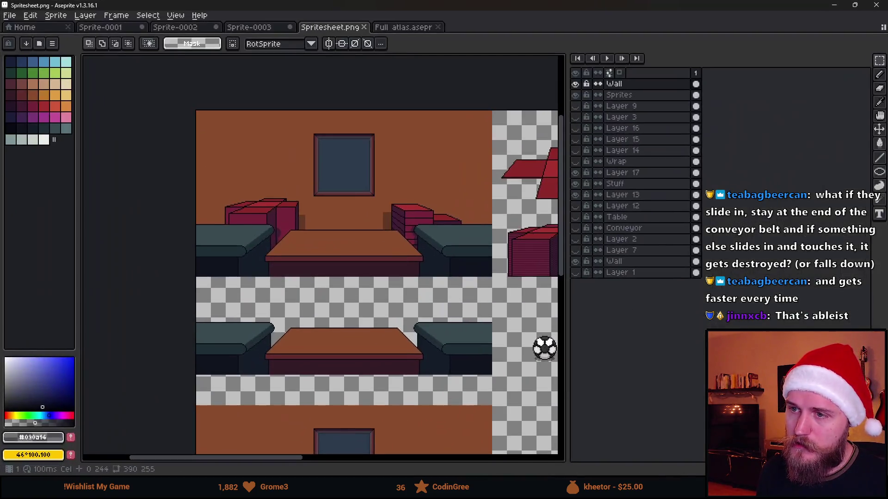
{"action": "scroll", "coordinate": [350, 333], "scroll_direction": "down", "scroll_amount": 4}
{"action": "scroll", "coordinate": [346, 365], "scroll_direction": "up", "scroll_amount": 3}
{"action": "scroll", "coordinate": [303, 192], "scroll_direction": "up", "scroll_amount": 4}
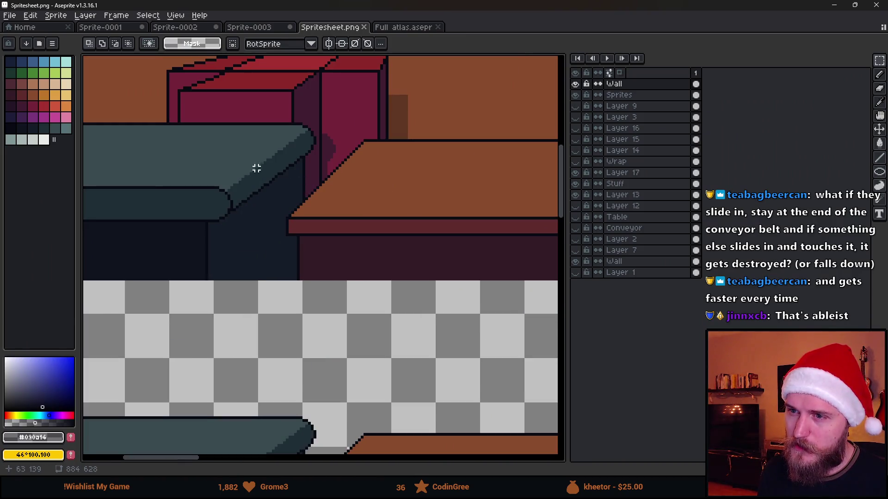
{"action": "scroll", "coordinate": [410, 202], "scroll_direction": "down", "scroll_amount": 3}
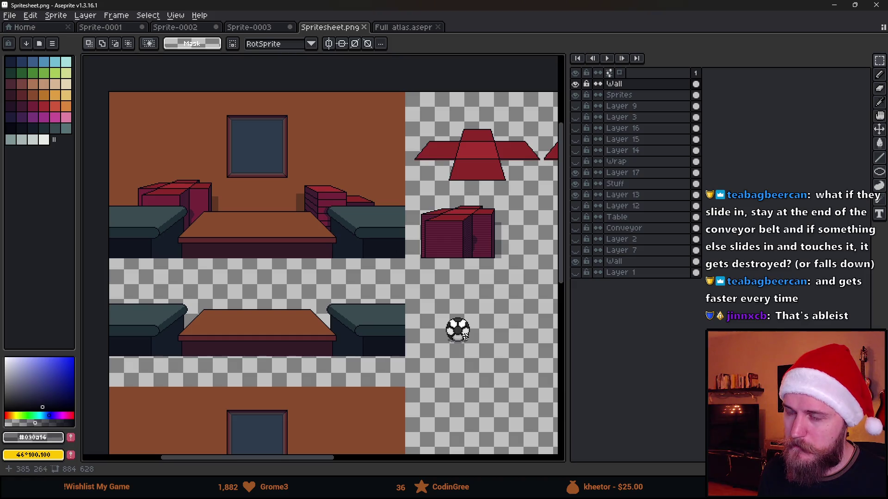
{"action": "mouse_move", "coordinate": [430, 299]}
{"action": "left_mouse_down"}
{"action": "mouse_move", "coordinate": [511, 385]}
{"action": "mouse_move", "coordinate": [201, 256]}
{"action": "left_mouse_up"}
{"action": "scroll", "coordinate": [163, 242], "scroll_direction": "up", "scroll_amount": 2}
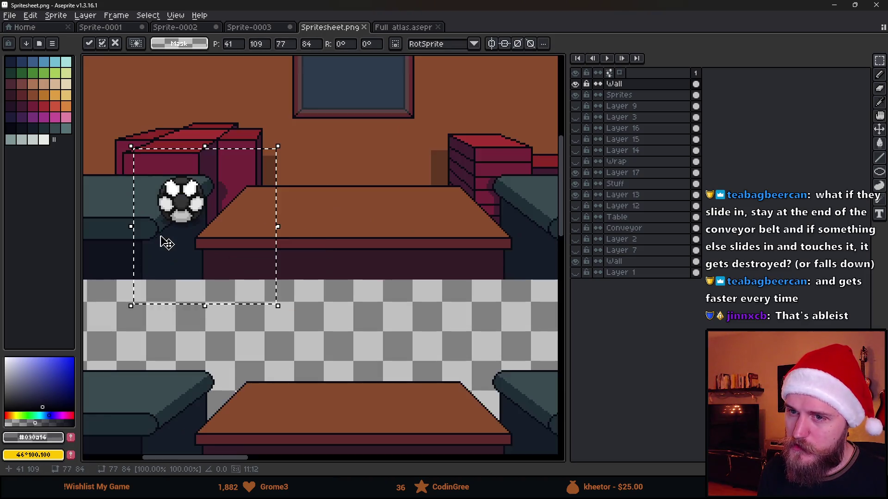
{"action": "mouse_move", "coordinate": [275, 249]}
{"action": "left_mouse_down"}
{"action": "mouse_move", "coordinate": [224, 245]}
{"action": "mouse_move", "coordinate": [221, 231]}
{"action": "mouse_move", "coordinate": [293, 239]}
{"action": "mouse_move", "coordinate": [313, 262]}
{"action": "mouse_move", "coordinate": [312, 287]}
{"action": "mouse_move", "coordinate": [289, 222]}
{"action": "mouse_move", "coordinate": [307, 237]}
{"action": "mouse_move", "coordinate": [313, 261]}
{"action": "mouse_move", "coordinate": [256, 244]}
{"action": "mouse_move", "coordinate": [285, 249]}
{"action": "left_mouse_up"}
Shift the soccer ball further left, then bring it back onto the canvas
{"action": "scroll", "coordinate": [312, 262], "scroll_direction": "down", "scroll_amount": 3}
{"action": "scroll", "coordinate": [311, 257], "scroll_direction": "up", "scroll_amount": 2}
{"action": "scroll", "coordinate": [311, 257], "scroll_direction": "down", "scroll_amount": 1}
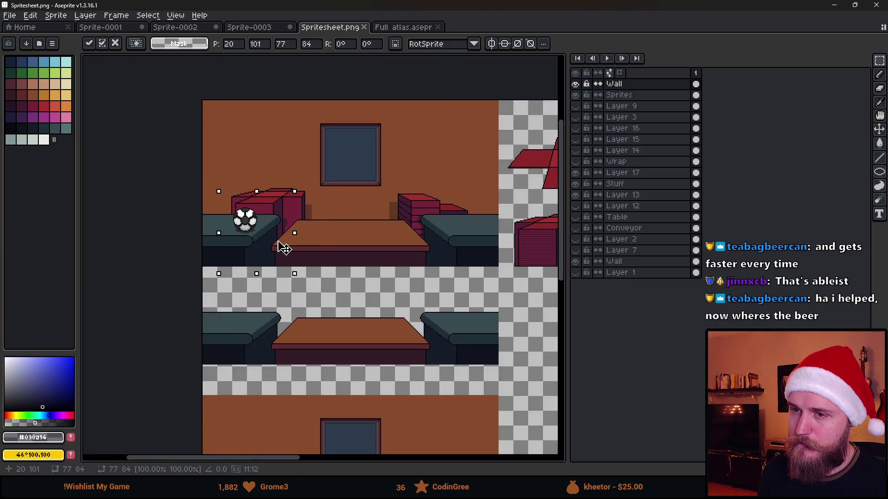
{"action": "left_click_drag", "start_coordinate": [283, 249], "coordinate": [214, 247]}
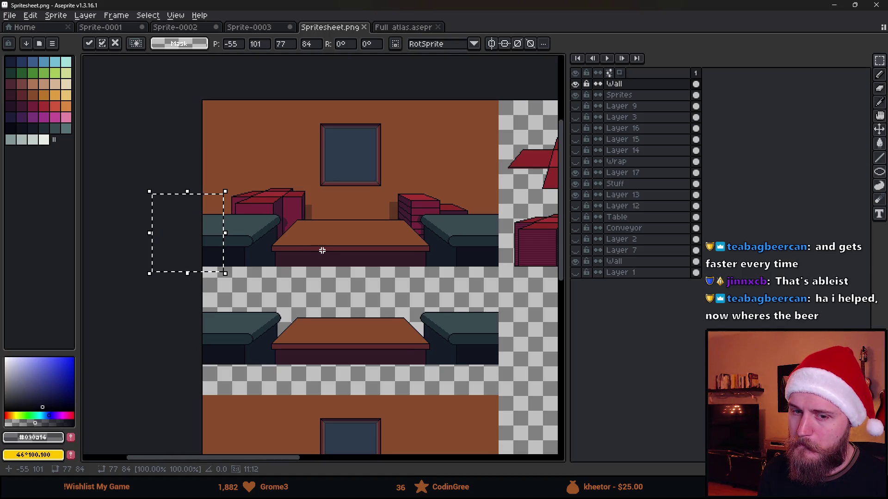
{"action": "left_click_drag", "start_coordinate": [321, 250], "coordinate": [279, 257]}
{"action": "scroll", "coordinate": [258, 222], "scroll_direction": "up", "scroll_amount": 2}
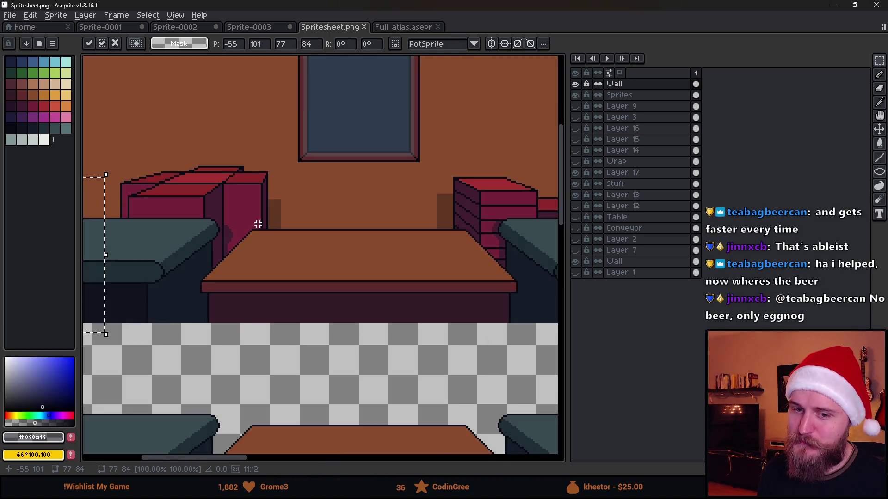
{"action": "left_click_drag", "start_coordinate": [258, 224], "coordinate": [290, 240]}
{"action": "mouse_move", "coordinate": [123, 264]}
{"action": "left_mouse_down"}
{"action": "mouse_move", "coordinate": [310, 270]}
{"action": "mouse_move", "coordinate": [328, 305]}
{"action": "mouse_move", "coordinate": [327, 375]}
{"action": "mouse_move", "coordinate": [230, 262]}
{"action": "left_mouse_up"}
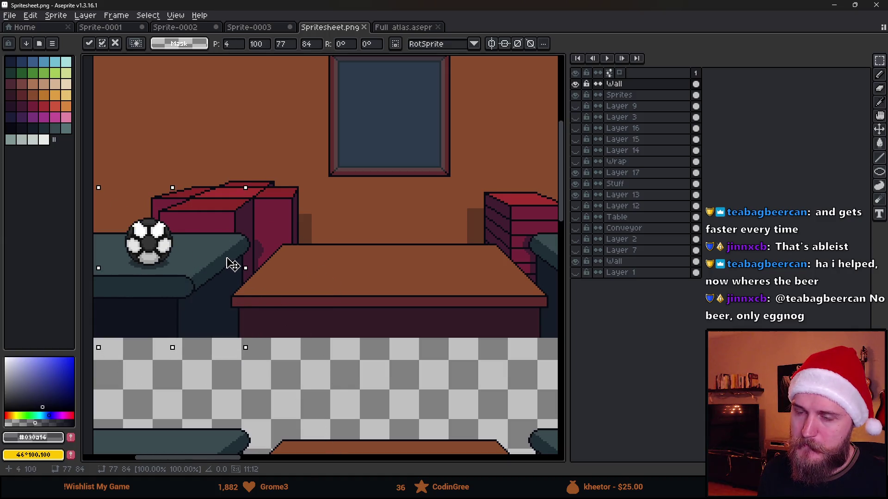
Cancel the ball move, deselect it, and select a strip of the upper wall
{"action": "scroll", "coordinate": [230, 262], "scroll_direction": "down", "scroll_amount": 3}
{"action": "key", "text": "Escape"}
{"action": "scroll", "coordinate": [330, 277], "scroll_direction": "up", "scroll_amount": 2}
{"action": "key", "text": "ctrl+d"}
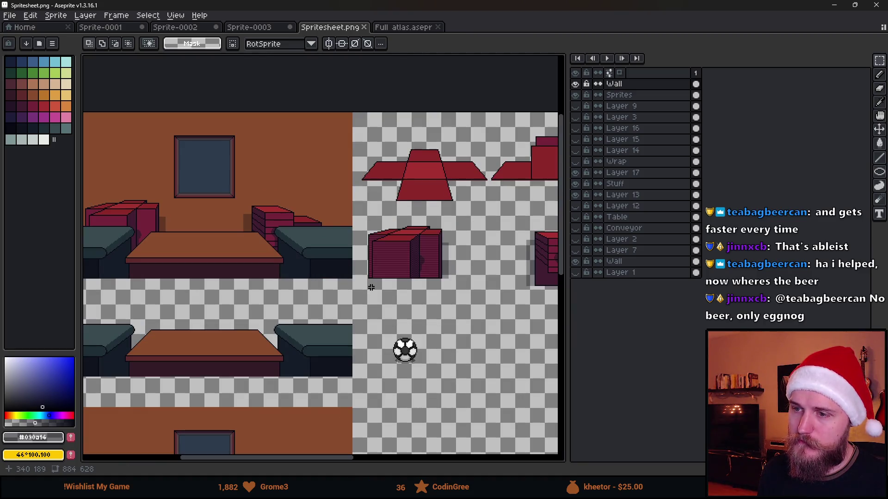
{"action": "scroll", "coordinate": [232, 240], "scroll_direction": "up", "scroll_amount": 3}
{"action": "left_click_drag", "start_coordinate": [127, 97], "coordinate": [342, 139]}
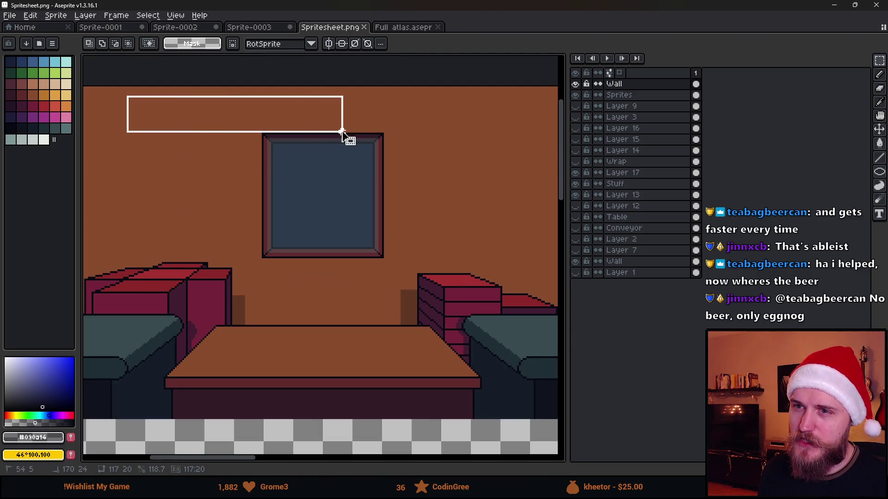
{"action": "scroll", "coordinate": [342, 226], "scroll_direction": "down", "scroll_amount": 2}
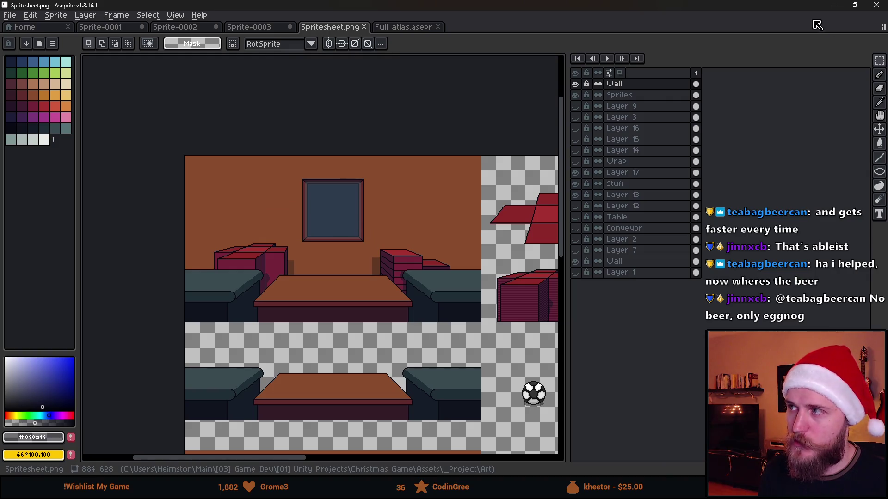
Back in Unity, select Box_Stack (2) and check its Source Image picker without changing it
{"action": "left_click", "coordinate": [833, 5]}
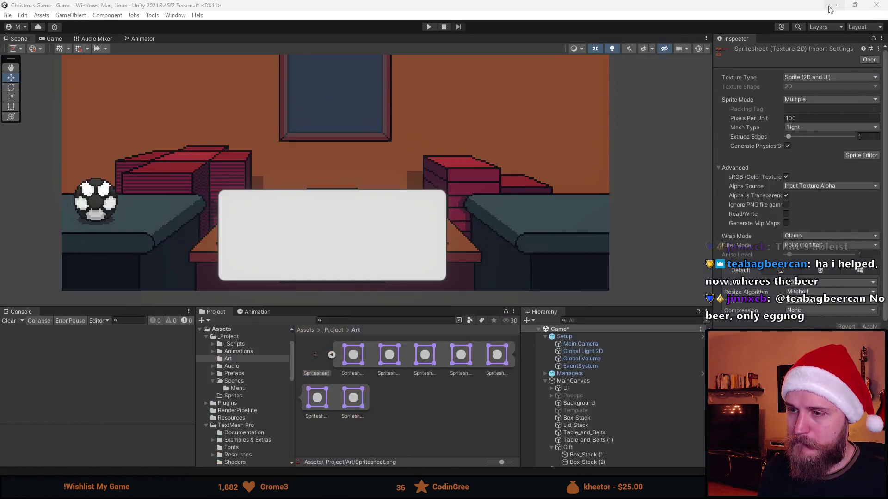
{"action": "scroll", "coordinate": [610, 430], "scroll_direction": "down", "scroll_amount": 1}
{"action": "left_click", "coordinate": [601, 454]}
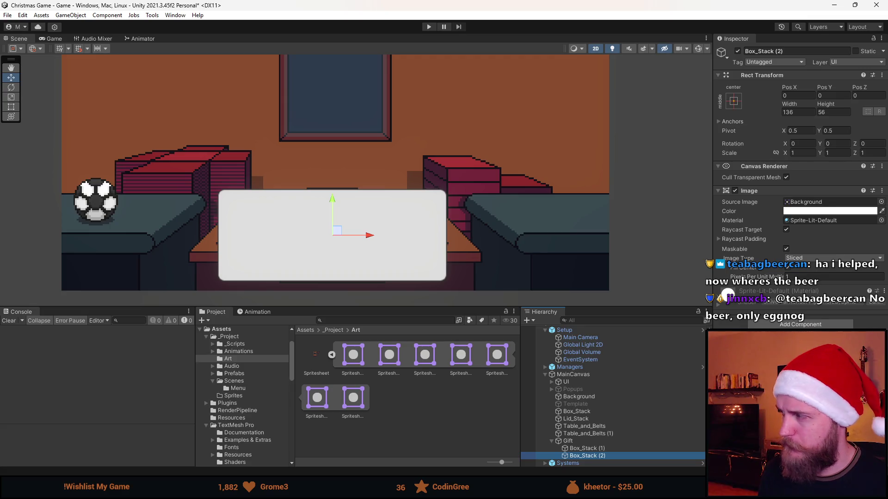
{"action": "left_click", "coordinate": [881, 202]}
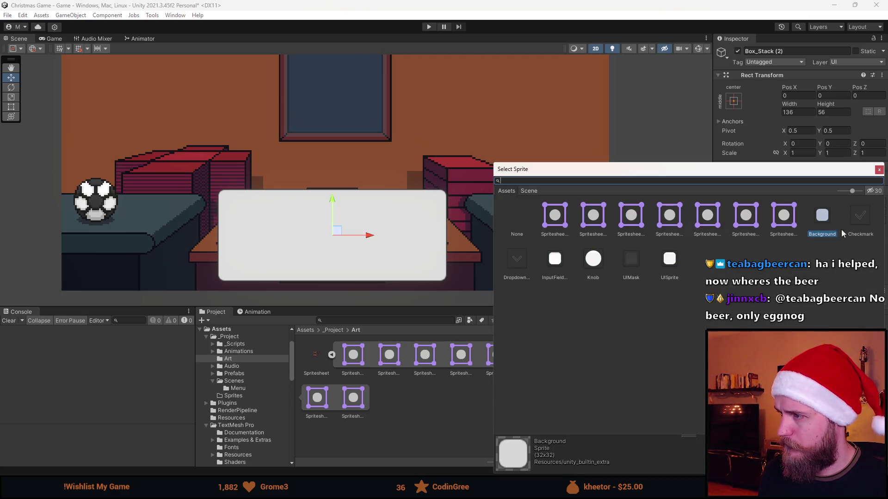
{"action": "left_click", "coordinate": [880, 170]}
Inspect the red box slices and cross-shaped wrap sprite in the Sprite Editor, then close it
{"action": "double_click", "coordinate": [813, 202]}
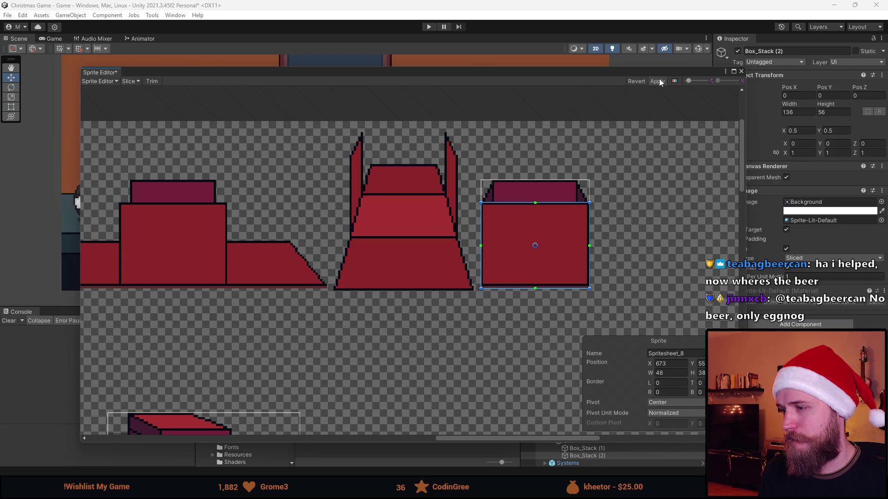
{"action": "scroll", "coordinate": [520, 172], "scroll_direction": "down", "scroll_amount": 2}
{"action": "mouse_move", "coordinate": [224, 234]}
{"action": "left_mouse_down"}
{"action": "mouse_move", "coordinate": [539, 229]}
{"action": "mouse_move", "coordinate": [373, 236]}
{"action": "left_mouse_up"}
{"action": "scroll", "coordinate": [349, 219], "scroll_direction": "up", "scroll_amount": 2}
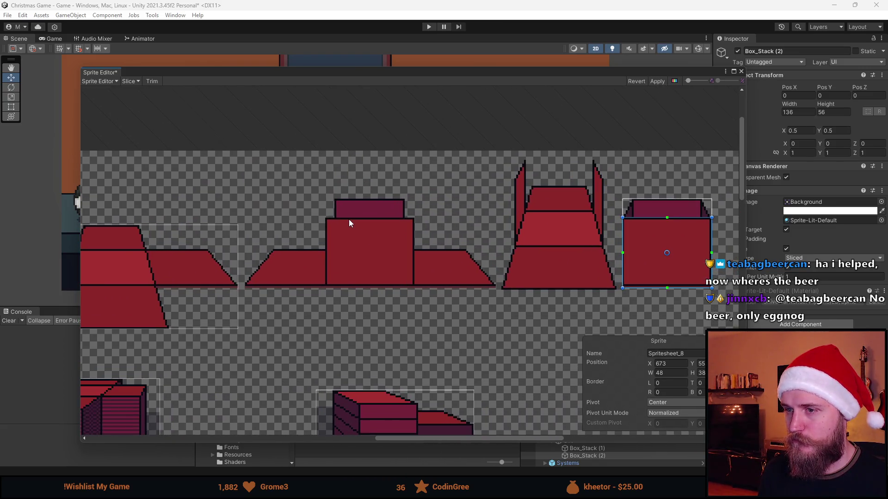
{"action": "scroll", "coordinate": [340, 251], "scroll_direction": "up", "scroll_amount": 1}
{"action": "scroll", "coordinate": [338, 255], "scroll_direction": "up", "scroll_amount": 1}
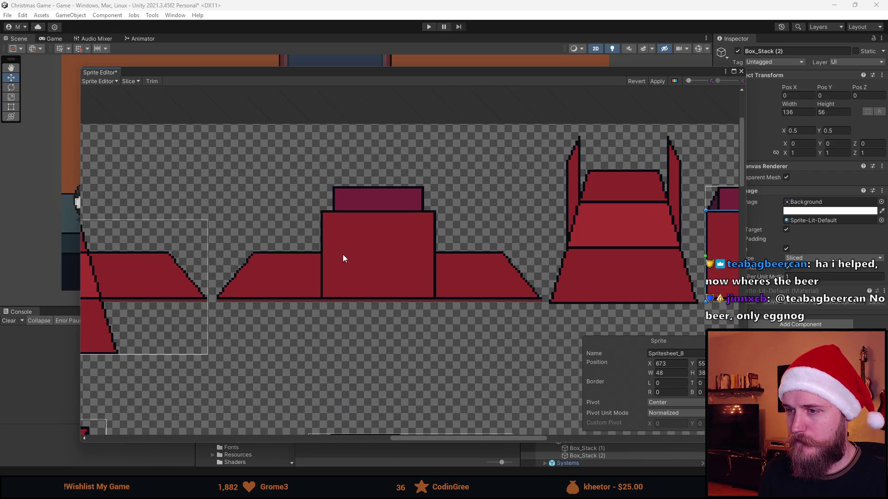
{"action": "scroll", "coordinate": [200, 284], "scroll_direction": "down", "scroll_amount": 2}
{"action": "mouse_move", "coordinate": [200, 284]}
{"action": "left_mouse_down"}
{"action": "mouse_move", "coordinate": [329, 264]}
{"action": "mouse_move", "coordinate": [559, 255]}
{"action": "left_mouse_up"}
{"action": "scroll", "coordinate": [473, 255], "scroll_direction": "up", "scroll_amount": 3}
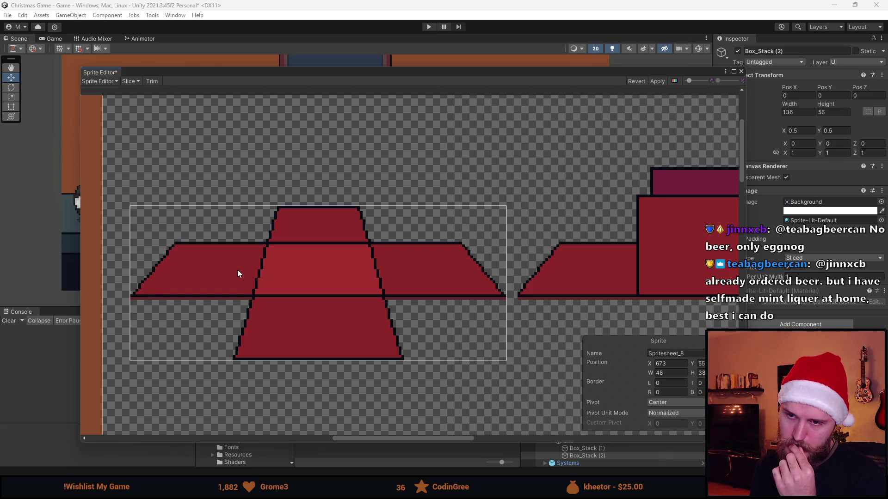
{"action": "scroll", "coordinate": [237, 271], "scroll_direction": "down", "scroll_amount": 2}
{"action": "left_click", "coordinate": [317, 75]}
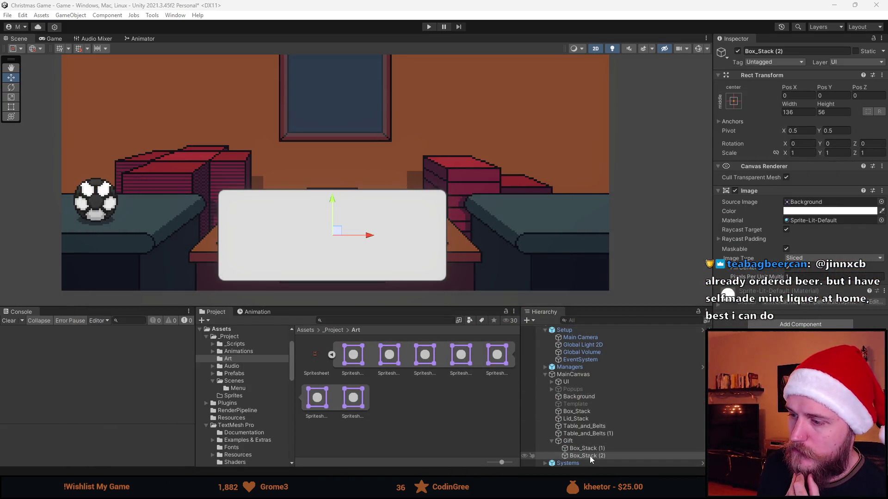
Deactivate Box_Stack (2) so the red cloth shows across the tabletop, then deselect
{"action": "left_click", "coordinate": [738, 51]}
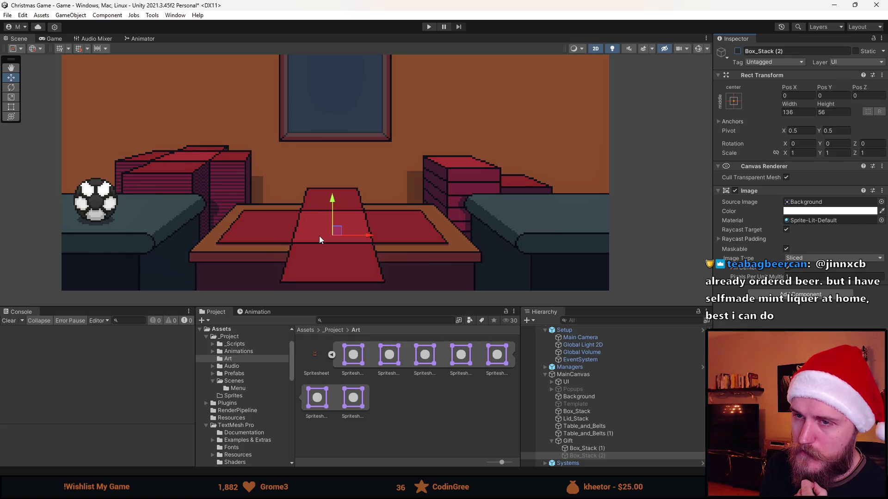
{"action": "left_click", "coordinate": [351, 209]}
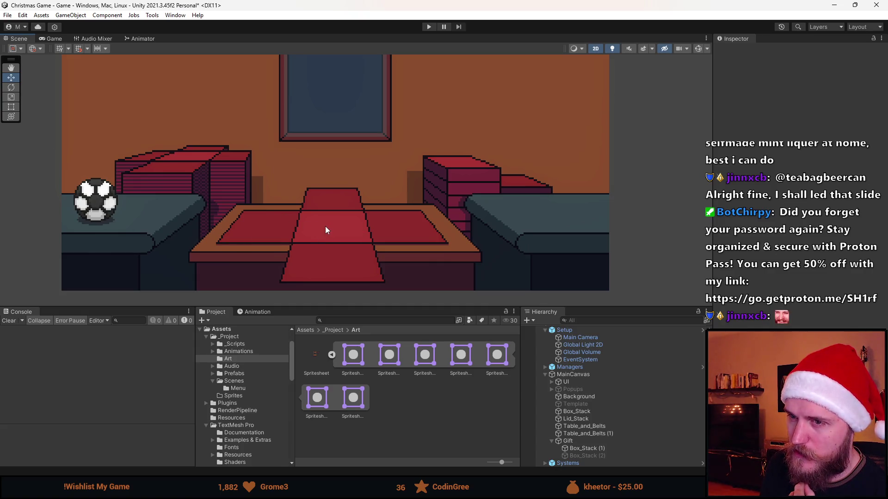
{"action": "scroll", "coordinate": [326, 226], "scroll_direction": "down", "scroll_amount": 3}
{"action": "scroll", "coordinate": [325, 225], "scroll_direction": "up", "scroll_amount": 2}
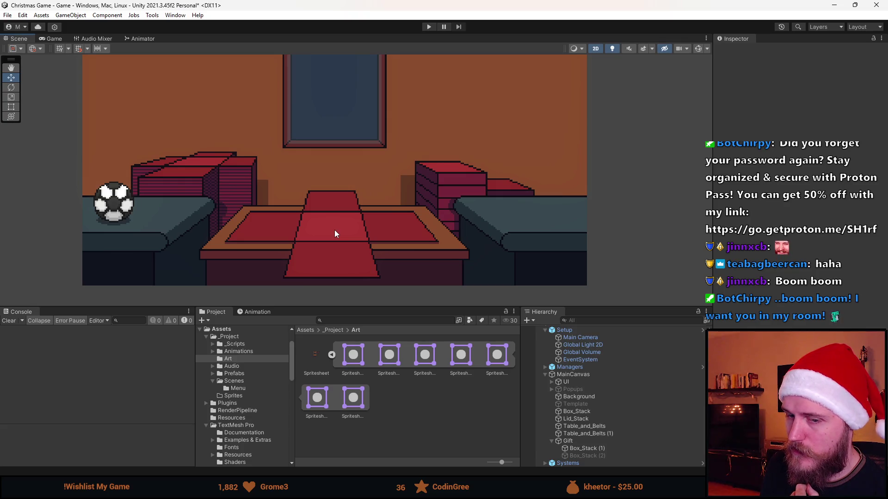
Zoom and pan around the red-wrapped table in the Scene view, then return to Aseprite
{"action": "scroll", "coordinate": [335, 230], "scroll_direction": "up", "scroll_amount": 2}
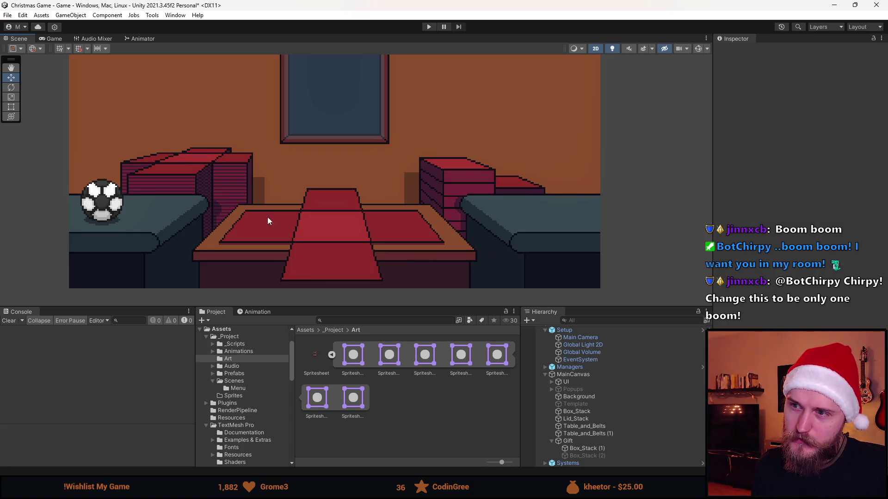
{"action": "scroll", "coordinate": [343, 267], "scroll_direction": "up", "scroll_amount": 1}
{"action": "scroll", "coordinate": [347, 209], "scroll_direction": "down", "scroll_amount": 3}
{"action": "scroll", "coordinate": [346, 207], "scroll_direction": "up", "scroll_amount": 3}
{"action": "key", "text": "q"}
{"action": "left_click_drag", "start_coordinate": [349, 205], "coordinate": [363, 209]}
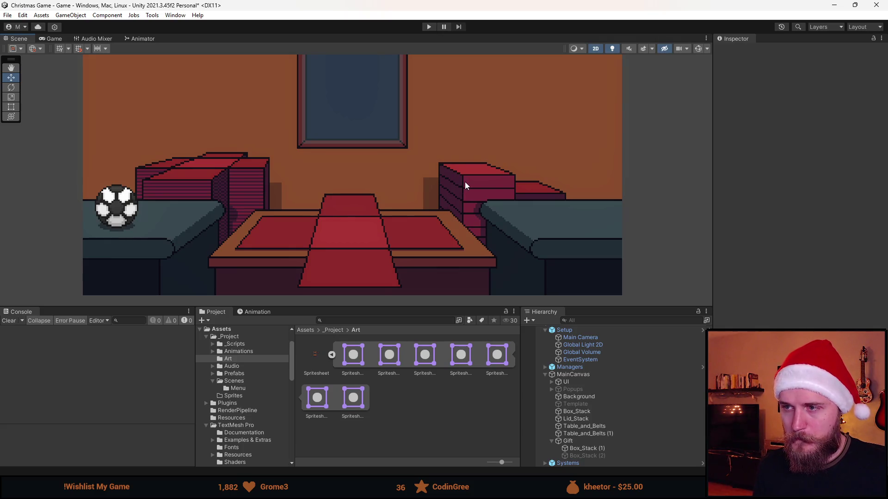
{"action": "left_click", "coordinate": [271, 490]}
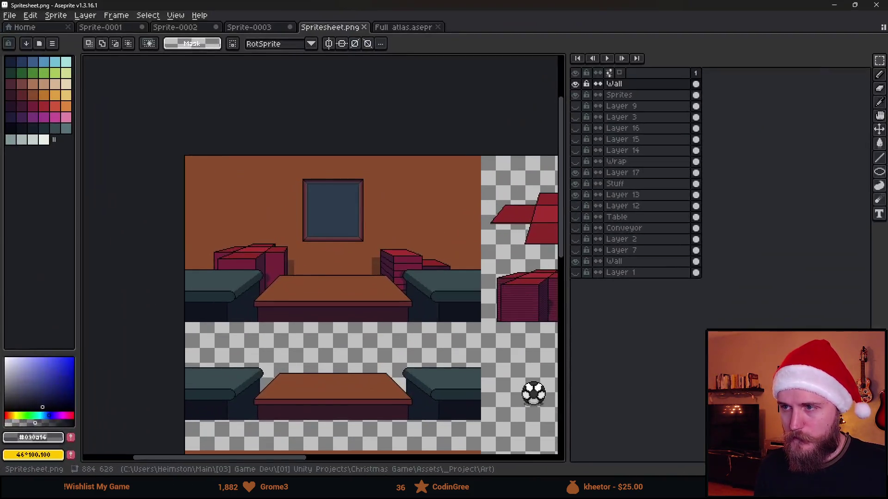
On the Sprites layer, duplicate the red box sprite to the right
{"action": "left_click_drag", "start_coordinate": [426, 333], "coordinate": [194, 301]}
{"action": "left_click_drag", "start_coordinate": [448, 259], "coordinate": [362, 273]}
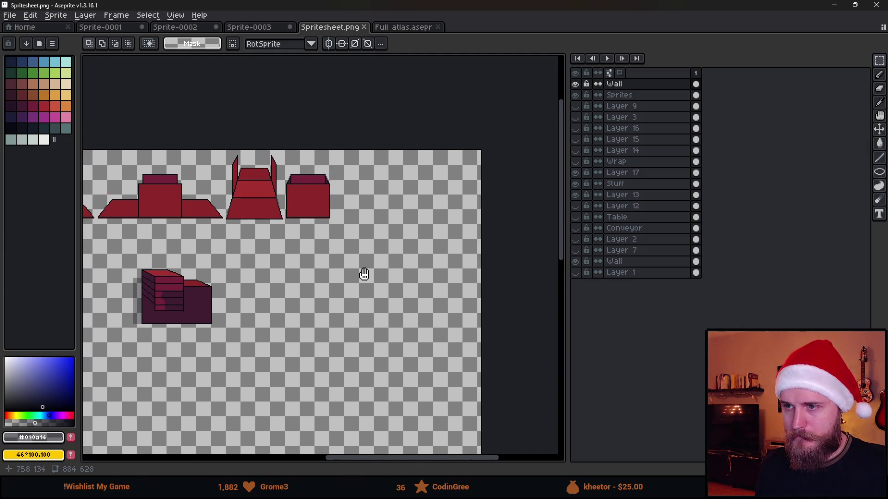
{"action": "scroll", "coordinate": [296, 167], "scroll_direction": "up", "scroll_amount": 4}
{"action": "left_click", "coordinate": [574, 95]}
{"action": "left_click", "coordinate": [575, 95]}
{"action": "left_click", "coordinate": [625, 95]}
{"action": "mouse_move", "coordinate": [229, 177]}
{"action": "left_mouse_down"}
{"action": "mouse_move", "coordinate": [323, 250]}
{"action": "mouse_move", "coordinate": [510, 278]}
{"action": "left_mouse_up"}
{"action": "scroll", "coordinate": [353, 271], "scroll_direction": "right", "scroll_amount": 3}
{"action": "left_click_drag", "start_coordinate": [252, 227], "coordinate": [515, 224]}
{"action": "scroll", "coordinate": [371, 303], "scroll_direction": "right", "scroll_amount": 2}
{"action": "scroll", "coordinate": [252, 244], "scroll_direction": "right", "scroll_amount": 3}
{"action": "scroll", "coordinate": [308, 353], "scroll_direction": "left", "scroll_amount": 2}
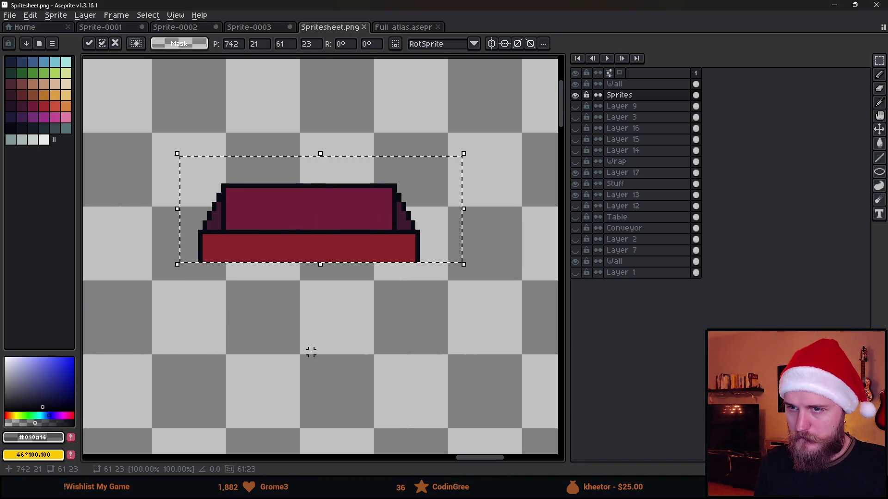
{"action": "key", "text": "ctrl+d"}
Widen the duplicate by nudging its halves apart and stretching a middle strip into the gap
{"action": "scroll", "coordinate": [289, 275], "scroll_direction": "up", "scroll_amount": 1}
{"action": "scroll", "coordinate": [289, 276], "scroll_direction": "left", "scroll_amount": 2}
{"action": "left_click_drag", "start_coordinate": [221, 158], "coordinate": [378, 314]}
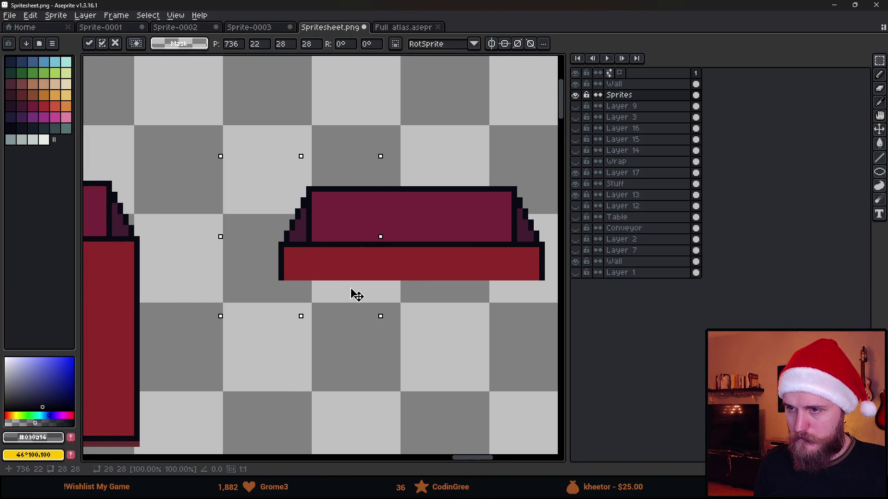
{"action": "key", "text": "Left"}
{"action": "key", "text": "ctrl+d"}
{"action": "left_click_drag", "start_coordinate": [379, 182], "coordinate": [545, 318]}
{"action": "key", "text": "Right"}
{"action": "key", "text": "ctrl+d"}
{"action": "left_click_drag", "start_coordinate": [348, 162], "coordinate": [375, 300]}
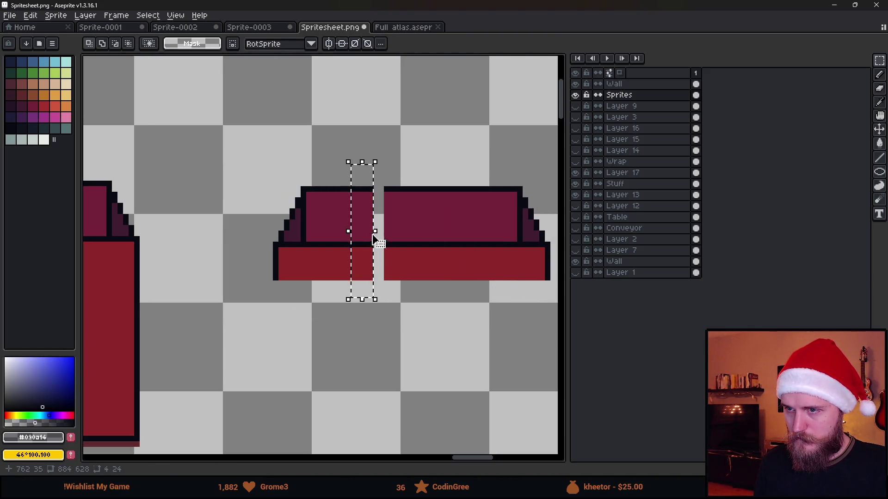
{"action": "left_click_drag", "start_coordinate": [386, 238], "coordinate": [397, 238]}
{"action": "key", "text": "Return"}
Draw the missing bottom outline and fill the box's top area with brighter red
{"action": "key", "text": "b"}
{"action": "left_click", "coordinate": [547, 284], "text": "shift"}
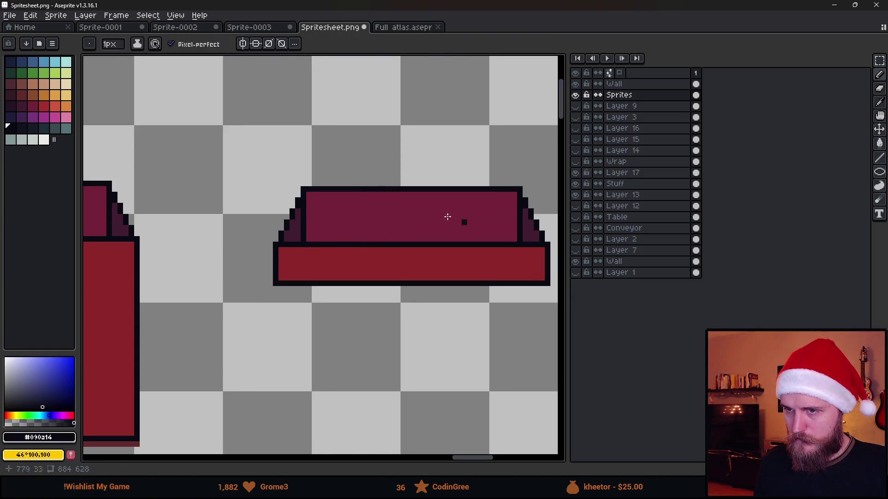
{"action": "scroll", "coordinate": [305, 220], "scroll_direction": "up", "scroll_amount": 1}
{"action": "scroll", "coordinate": [310, 222], "scroll_direction": "up", "scroll_amount": 1}
{"action": "left_click", "coordinate": [305, 287], "text": "alt"}
{"action": "scroll", "coordinate": [289, 294], "scroll_direction": "down", "scroll_amount": 2}
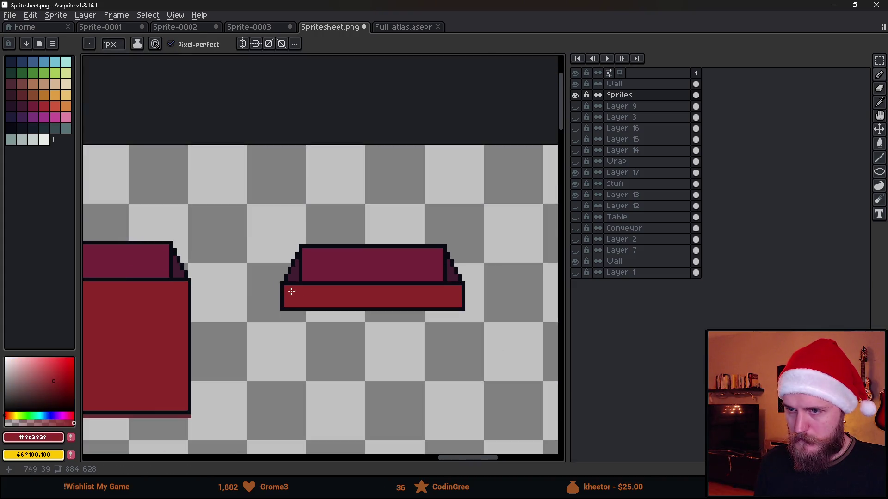
{"action": "scroll", "coordinate": [248, 296], "scroll_direction": "down", "scroll_amount": 1}
{"action": "scroll", "coordinate": [165, 302], "scroll_direction": "up", "scroll_amount": 1}
{"action": "left_click", "coordinate": [111, 277], "text": "alt"}
{"action": "scroll", "coordinate": [341, 276], "scroll_direction": "up", "scroll_amount": 1}
{"action": "key", "text": "g"}
{"action": "scroll", "coordinate": [418, 252], "scroll_direction": "up", "scroll_amount": 2}
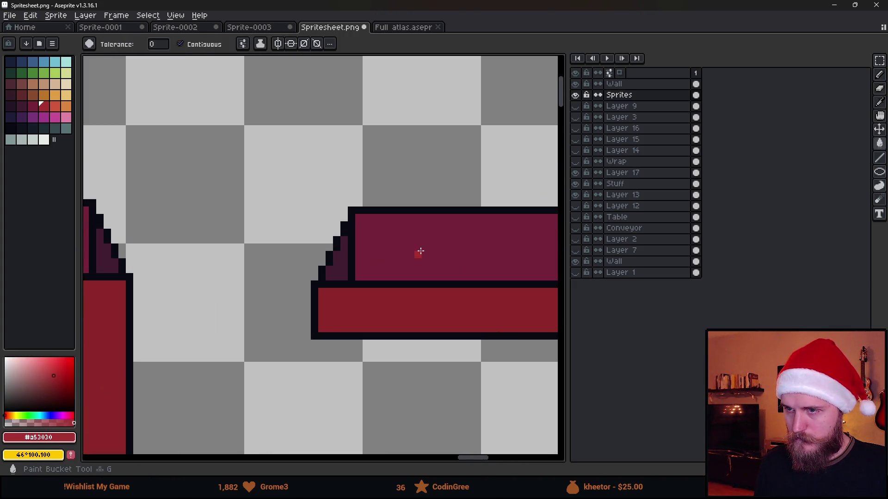
{"action": "left_click", "coordinate": [380, 258]}
Repaint the black right edge and dark staircase corner of the lid red
{"action": "key", "text": "b"}
{"action": "key", "text": "g"}
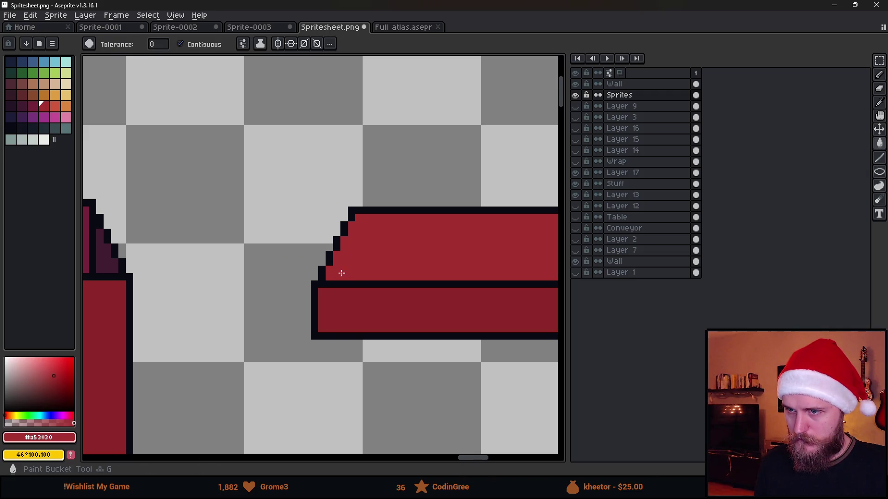
{"action": "left_click_drag", "start_coordinate": [340, 271], "coordinate": [143, 297]}
{"action": "key", "text": "b"}
{"action": "left_click_drag", "start_coordinate": [288, 245], "coordinate": [287, 296]}
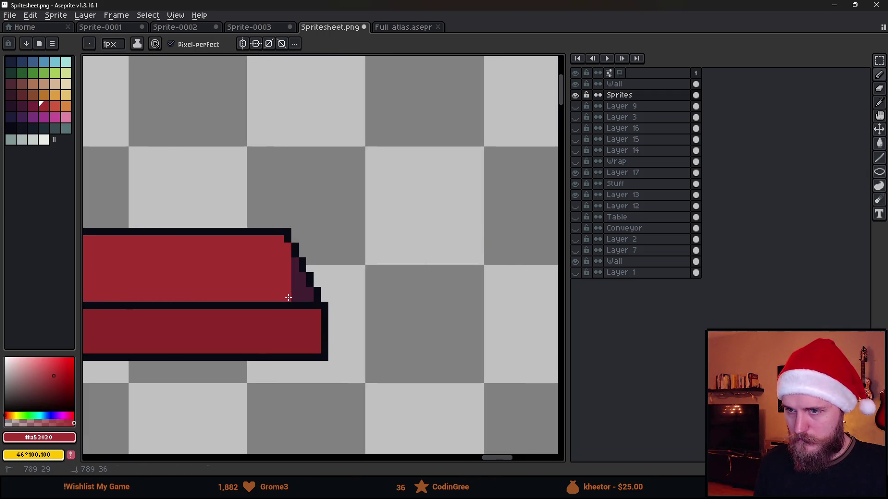
{"action": "key", "text": "g"}
{"action": "left_click", "coordinate": [301, 294]}
{"action": "scroll", "coordinate": [301, 294], "scroll_direction": "down", "scroll_amount": 4}
Select the new red lid and move it onto the gift box
{"action": "key", "text": "m"}
{"action": "left_click_drag", "start_coordinate": [219, 244], "coordinate": [370, 325]}
{"action": "mouse_move", "coordinate": [292, 308]}
{"action": "left_mouse_down"}
{"action": "mouse_move", "coordinate": [476, 331]}
{"action": "mouse_move", "coordinate": [341, 307]}
{"action": "mouse_move", "coordinate": [341, 327]}
{"action": "left_mouse_up"}
{"action": "scroll", "coordinate": [341, 327], "scroll_direction": "down", "scroll_amount": 2}
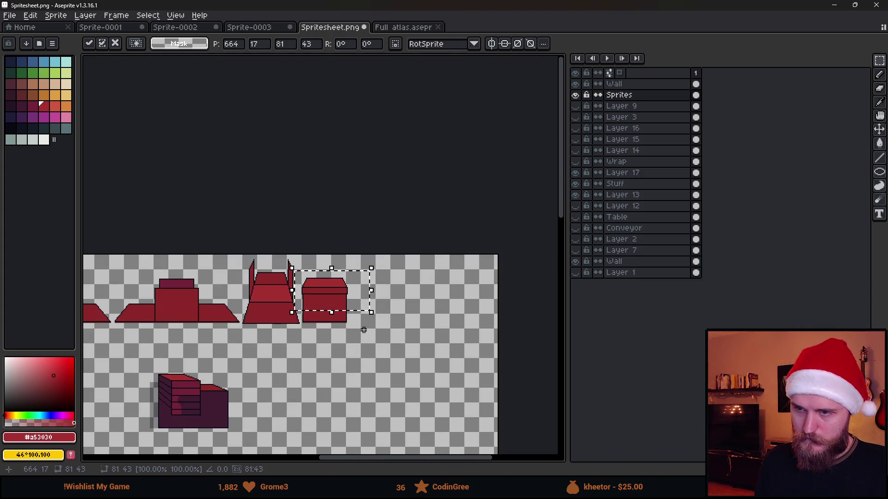
Cancel the lid move, then reselect the red lid and confirm its position beside the box
{"action": "scroll", "coordinate": [329, 316], "scroll_direction": "up", "scroll_amount": 2}
{"action": "key", "text": "Escape"}
{"action": "scroll", "coordinate": [359, 345], "scroll_direction": "right", "scroll_amount": 3}
{"action": "key", "text": "ctrl+d"}
{"action": "scroll", "coordinate": [371, 347], "scroll_direction": "down", "scroll_amount": 3}
{"action": "scroll", "coordinate": [302, 369], "scroll_direction": "up", "scroll_amount": 3}
{"action": "mouse_move", "coordinate": [473, 244]}
{"action": "left_mouse_down"}
{"action": "mouse_move", "coordinate": [555, 303]}
{"action": "mouse_move", "coordinate": [84, 327]}
{"action": "mouse_move", "coordinate": [87, 357]}
{"action": "mouse_move", "coordinate": [341, 363]}
{"action": "mouse_move", "coordinate": [350, 327]}
{"action": "mouse_move", "coordinate": [345, 363]}
{"action": "mouse_move", "coordinate": [351, 356]}
{"action": "mouse_move", "coordinate": [339, 349]}
{"action": "mouse_move", "coordinate": [295, 370]}
{"action": "mouse_move", "coordinate": [537, 345]}
{"action": "mouse_move", "coordinate": [563, 328]}
{"action": "mouse_move", "coordinate": [508, 333]}
{"action": "mouse_move", "coordinate": [373, 317]}
{"action": "left_mouse_up"}
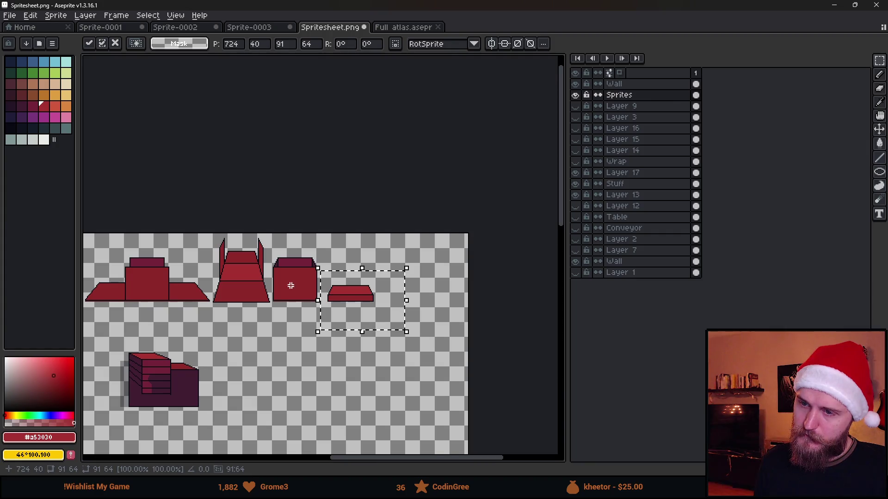
{"action": "scroll", "coordinate": [290, 283], "scroll_direction": "up", "scroll_amount": 2}
{"action": "key", "text": "Return"}
Draw a near-black line along the lid's bottom edge
{"action": "scroll", "coordinate": [300, 324], "scroll_direction": "right", "scroll_amount": 2}
{"action": "scroll", "coordinate": [317, 313], "scroll_direction": "down", "scroll_amount": 1}
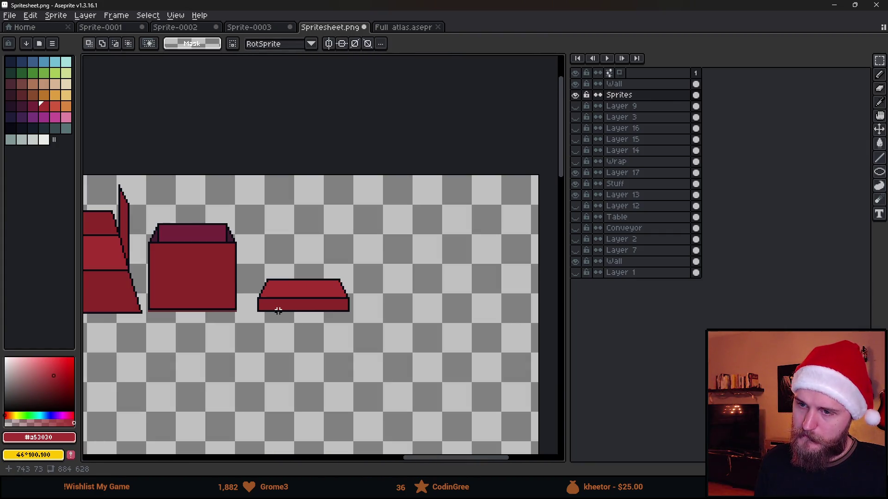
{"action": "scroll", "coordinate": [269, 283], "scroll_direction": "up", "scroll_amount": 1}
{"action": "scroll", "coordinate": [261, 301], "scroll_direction": "up", "scroll_amount": 1}
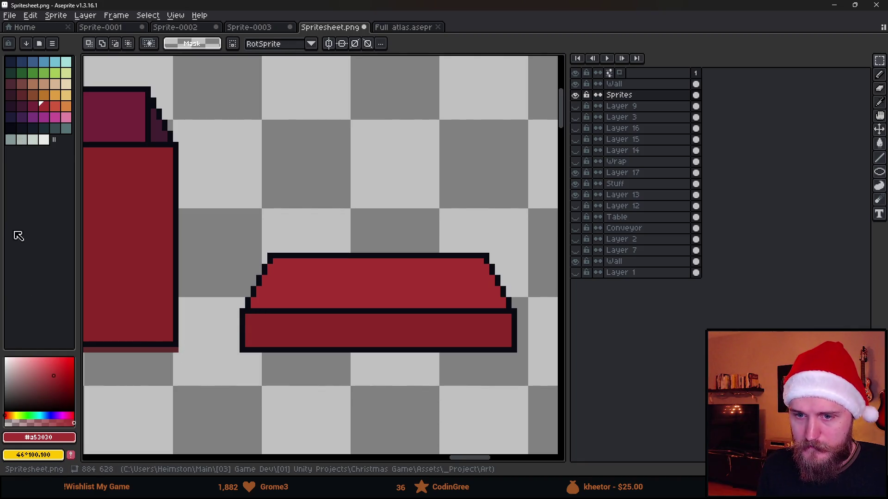
{"action": "left_click", "coordinate": [14, 137]}
{"action": "key", "text": "b"}
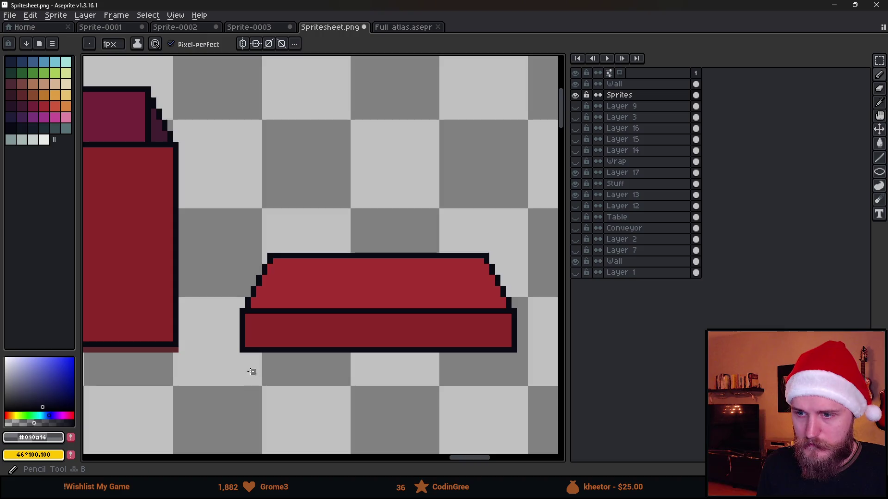
{"action": "left_click_drag", "start_coordinate": [243, 356], "coordinate": [514, 356]}
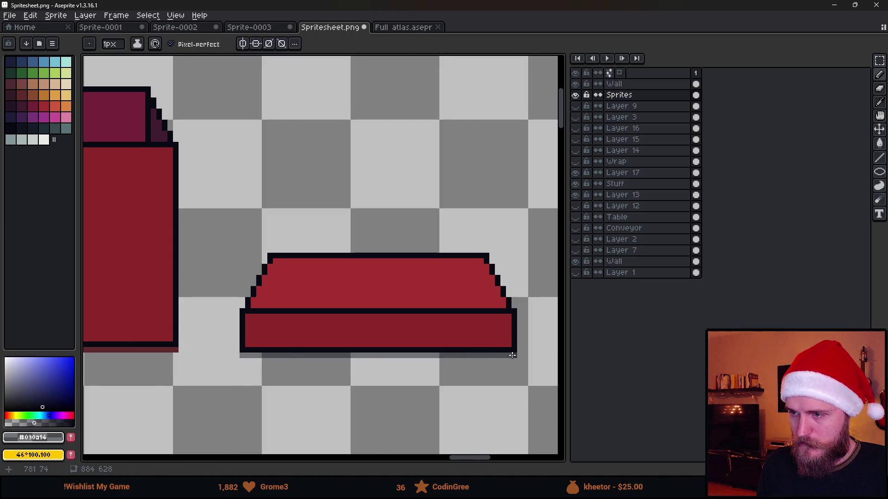
{"action": "scroll", "coordinate": [511, 357], "scroll_direction": "down", "scroll_amount": 1}
Try placing the lid on top of the box, then undo to keep it separate
{"action": "key", "text": "m"}
{"action": "left_click_drag", "start_coordinate": [363, 277], "coordinate": [550, 412]}
{"action": "mouse_move", "coordinate": [507, 377]}
{"action": "left_mouse_down"}
{"action": "mouse_move", "coordinate": [341, 278]}
{"action": "mouse_move", "coordinate": [340, 296]}
{"action": "left_mouse_up"}
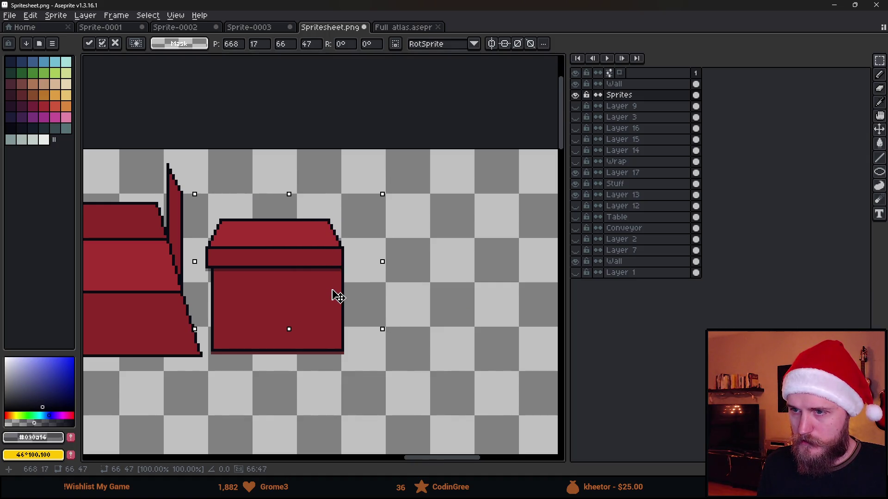
{"action": "key", "text": "ctrl+d"}
{"action": "key", "text": "b"}
{"action": "scroll", "coordinate": [342, 273], "scroll_direction": "up", "scroll_amount": 3}
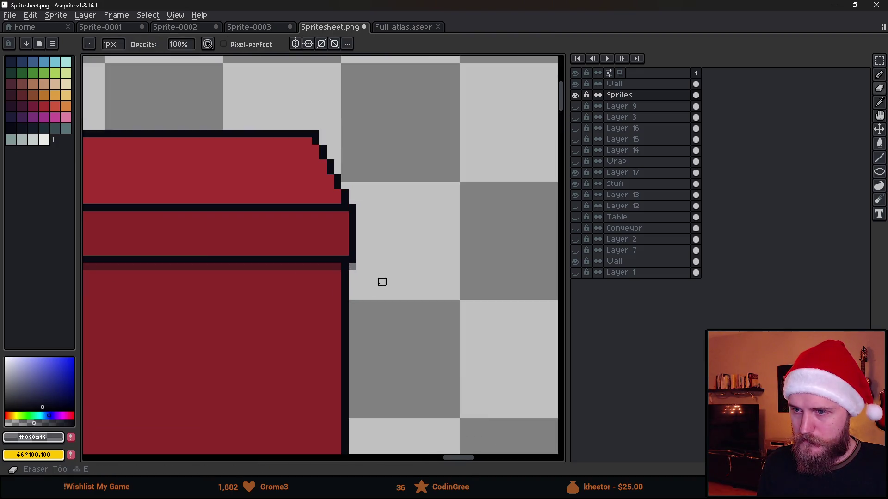
{"action": "scroll", "coordinate": [352, 267], "scroll_direction": "down", "scroll_amount": 4}
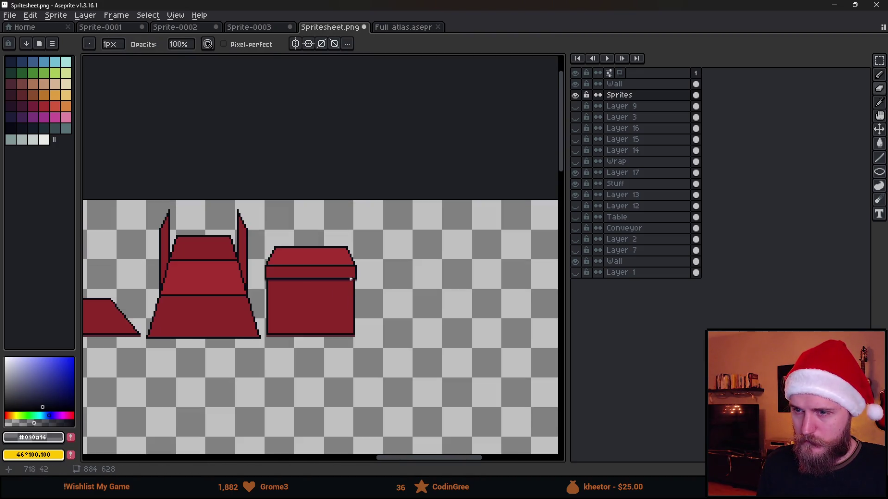
{"action": "scroll", "coordinate": [350, 280], "scroll_direction": "down", "scroll_amount": 2}
{"action": "scroll", "coordinate": [311, 298], "scroll_direction": "up", "scroll_amount": 2}
{"action": "scroll", "coordinate": [278, 322], "scroll_direction": "up", "scroll_amount": 1}
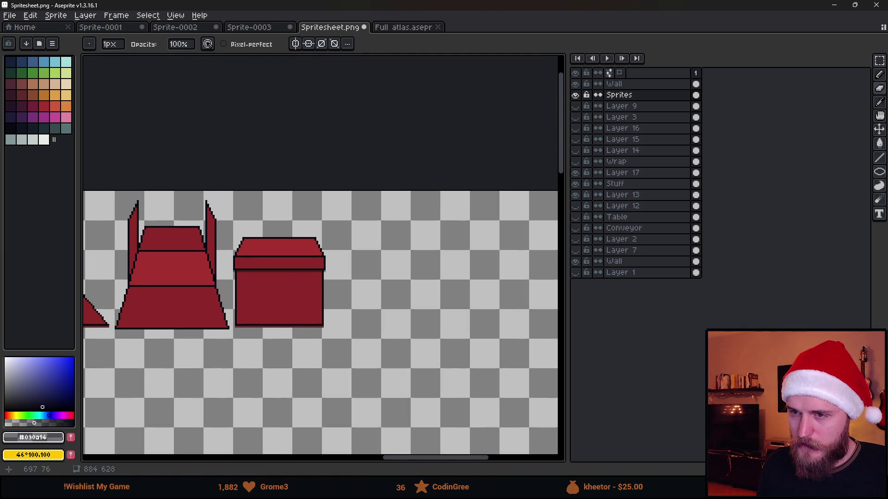
{"action": "key", "text": "ctrl+z"}
{"action": "key", "text": "ctrl+z"}
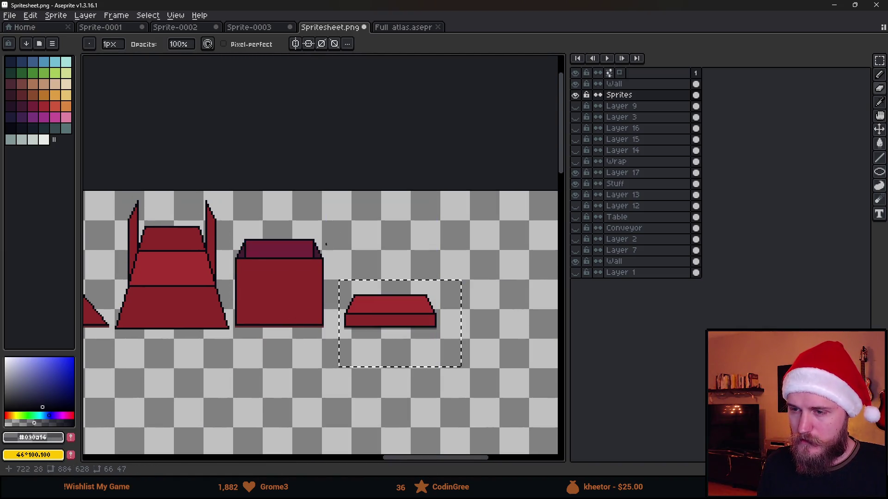
{"action": "key", "text": "ctrl+d"}
{"action": "scroll", "coordinate": [370, 345], "scroll_direction": "up", "scroll_amount": 3}
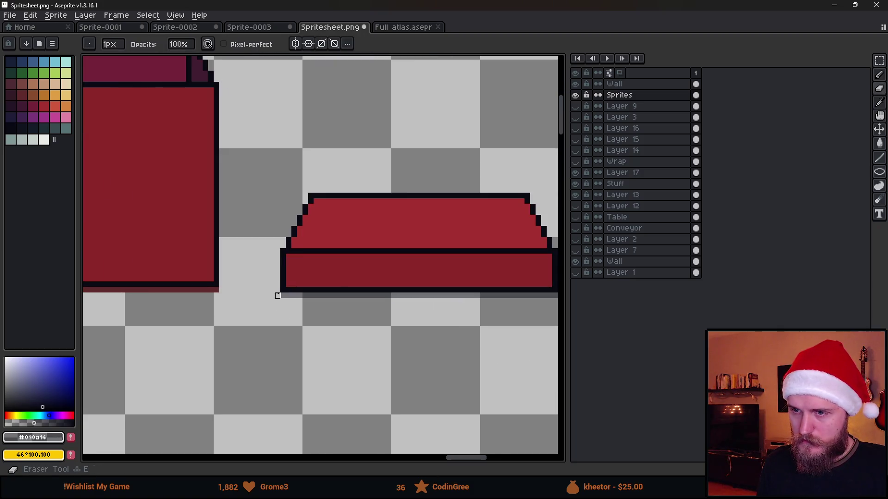
{"action": "scroll", "coordinate": [459, 334], "scroll_direction": "right", "scroll_amount": 3}
{"action": "scroll", "coordinate": [438, 311], "scroll_direction": "down", "scroll_amount": 1}
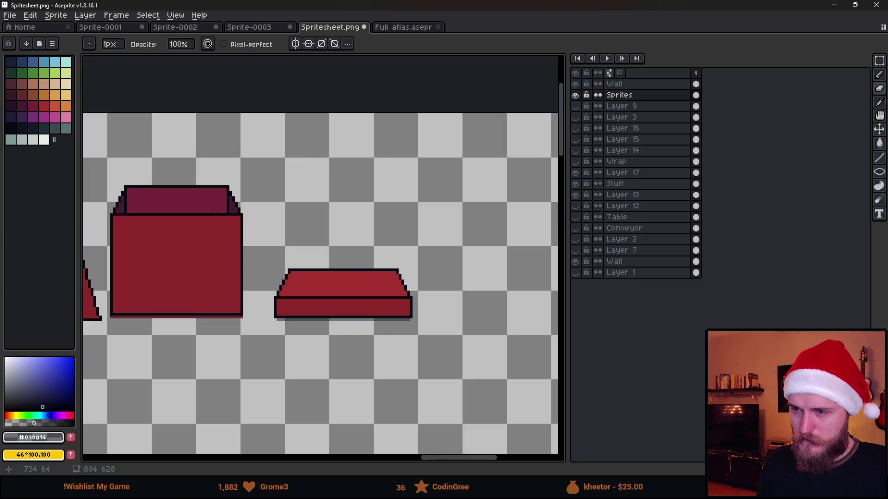
{"action": "scroll", "coordinate": [370, 305], "scroll_direction": "left", "scroll_amount": 3}
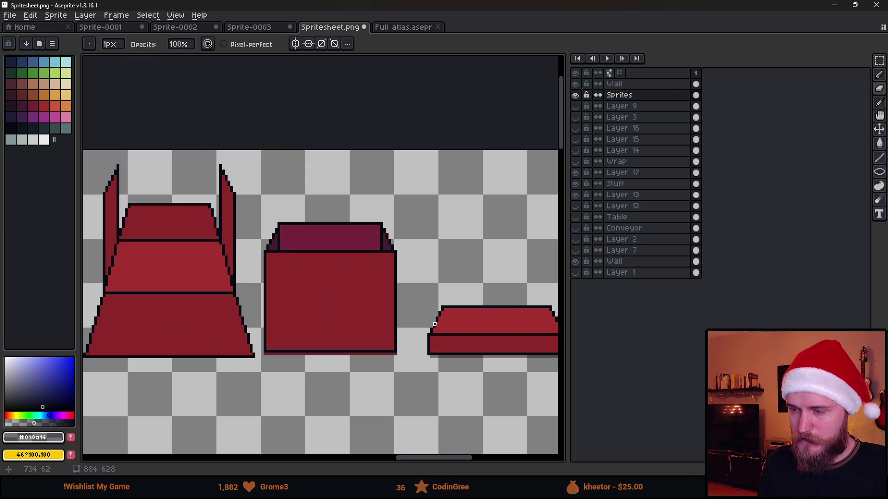
{"action": "scroll", "coordinate": [434, 325], "scroll_direction": "right", "scroll_amount": 2}
Marquee-select the lid and try it on top of the box, then cancel the move
{"action": "key", "text": "m"}
{"action": "left_click_drag", "start_coordinate": [387, 284], "coordinate": [527, 396]}
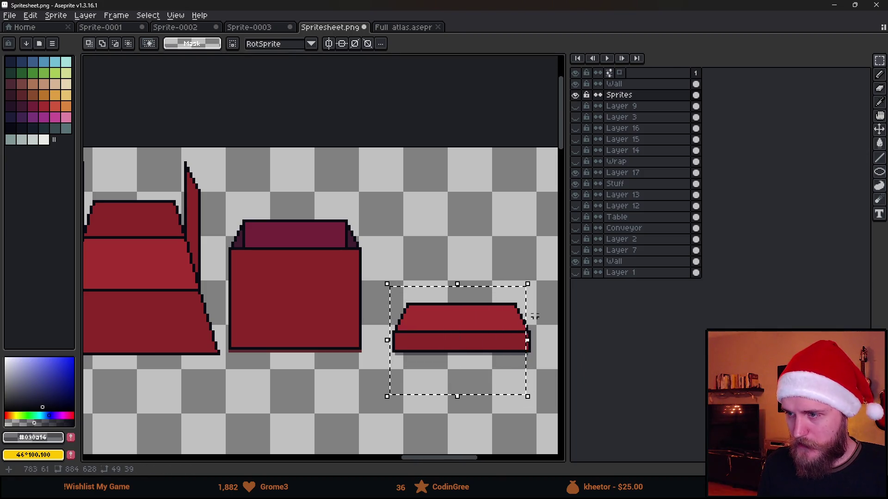
{"action": "mouse_move", "coordinate": [486, 369]}
{"action": "left_mouse_down"}
{"action": "mouse_move", "coordinate": [337, 297]}
{"action": "mouse_move", "coordinate": [326, 277]}
{"action": "left_mouse_up"}
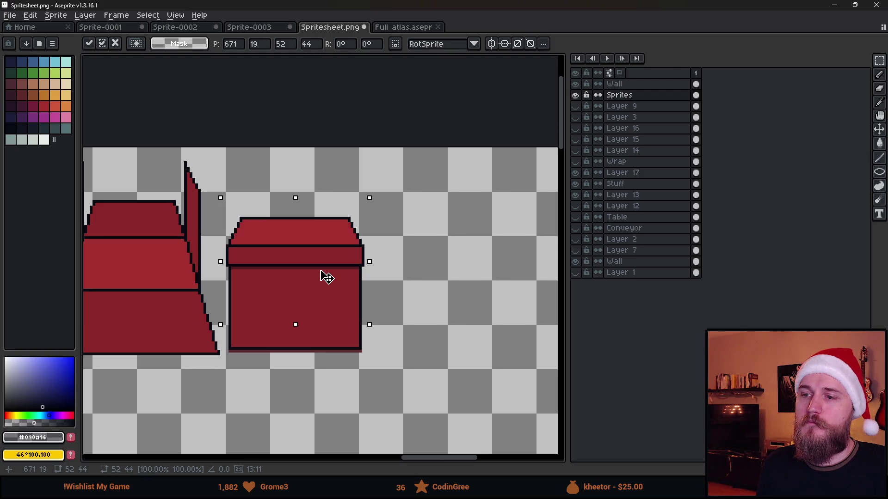
{"action": "key", "text": "Return"}
Save the spritesheet with the lid still apart and switch back to Unity
{"action": "scroll", "coordinate": [451, 232], "scroll_direction": "down", "scroll_amount": 2}
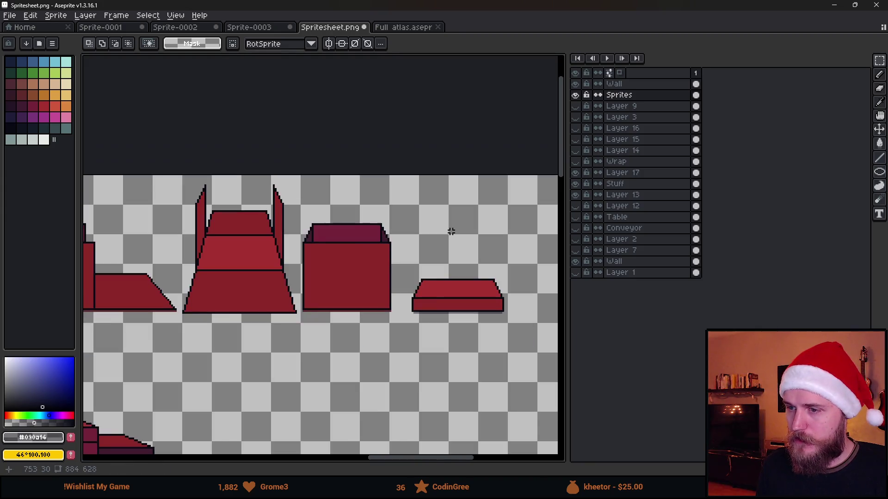
{"action": "scroll", "coordinate": [404, 323], "scroll_direction": "up", "scroll_amount": 1}
{"action": "scroll", "coordinate": [404, 324], "scroll_direction": "down", "scroll_amount": 1}
{"action": "left_click_drag", "start_coordinate": [404, 323], "coordinate": [440, 279]}
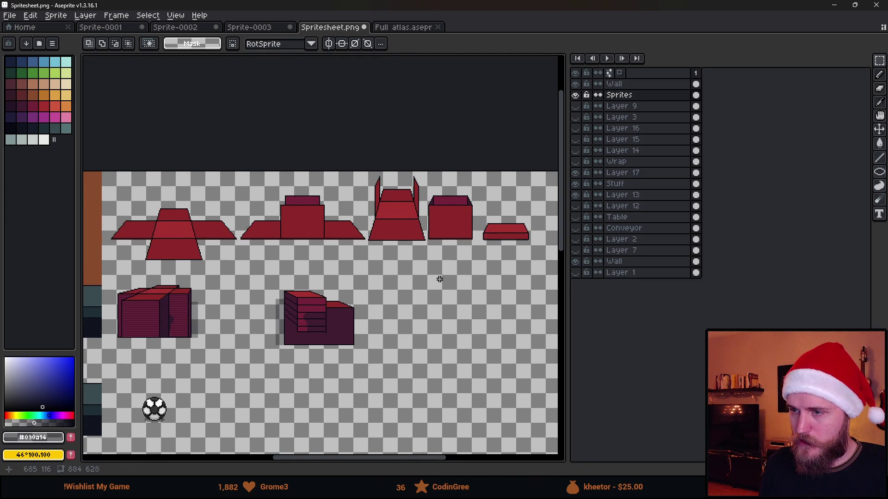
{"action": "key", "text": "ctrl+s"}
{"action": "left_click", "coordinate": [834, 5]}
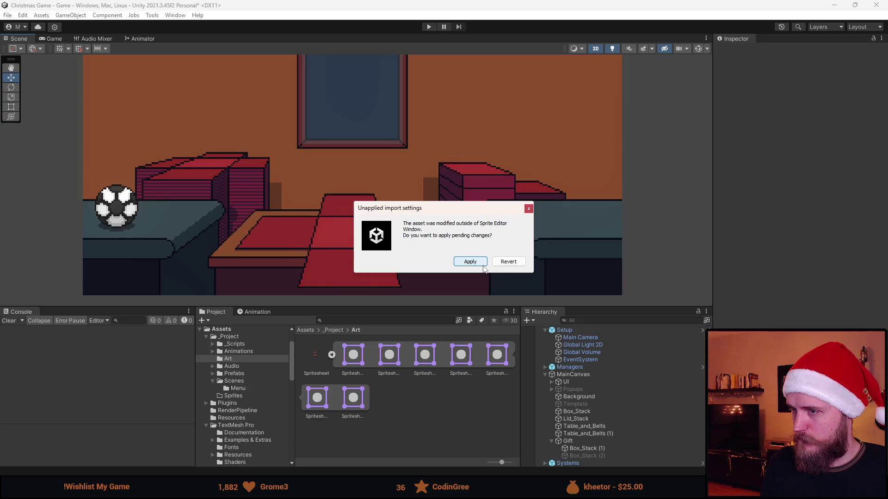
Revert the unapplied import settings so the modified spritesheet reimports
{"action": "left_click", "coordinate": [509, 261]}
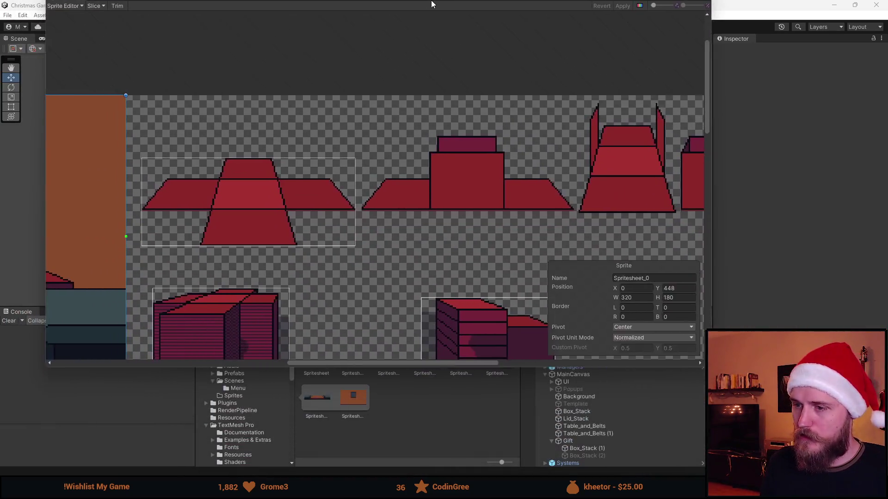
{"action": "scroll", "coordinate": [508, 193], "scroll_direction": "up", "scroll_amount": 10}
{"action": "scroll", "coordinate": [471, 154], "scroll_direction": "down", "scroll_amount": 8}
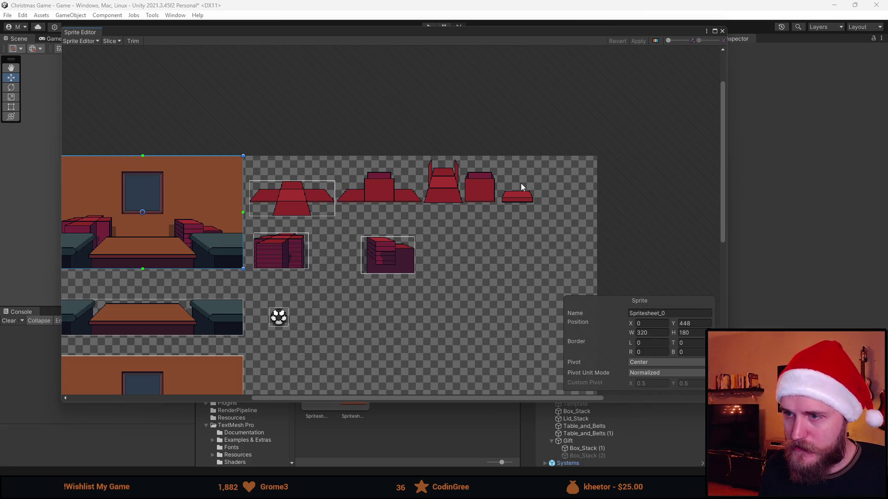
{"action": "scroll", "coordinate": [277, 259], "scroll_direction": "down", "scroll_amount": 2}
{"action": "scroll", "coordinate": [265, 296], "scroll_direction": "up", "scroll_amount": 5}
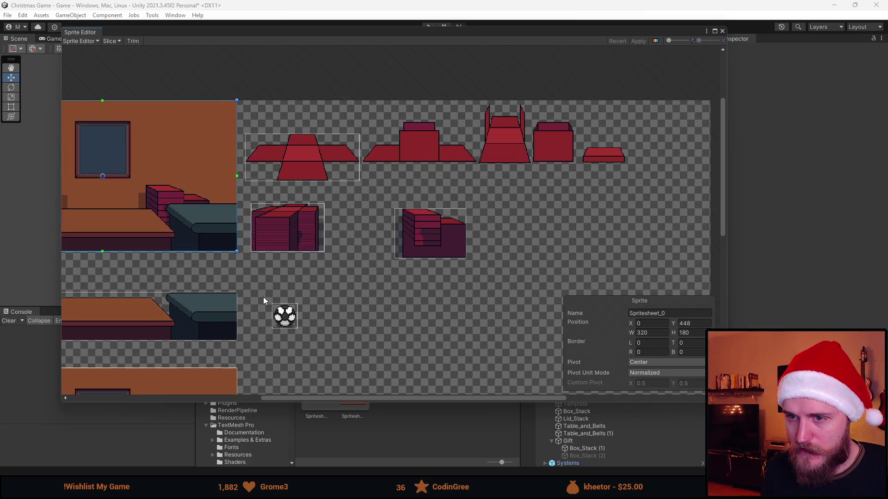
Zoom around the refreshed sheet in the Sprite Editor to inspect the new gift box and lid
{"action": "scroll", "coordinate": [363, 277], "scroll_direction": "down", "scroll_amount": 2}
{"action": "scroll", "coordinate": [364, 287], "scroll_direction": "up", "scroll_amount": 3}
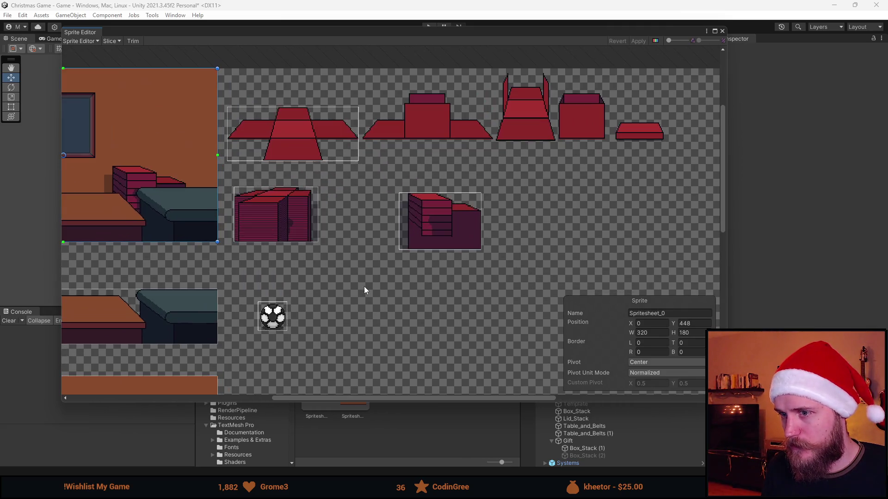
{"action": "scroll", "coordinate": [439, 234], "scroll_direction": "up", "scroll_amount": 4}
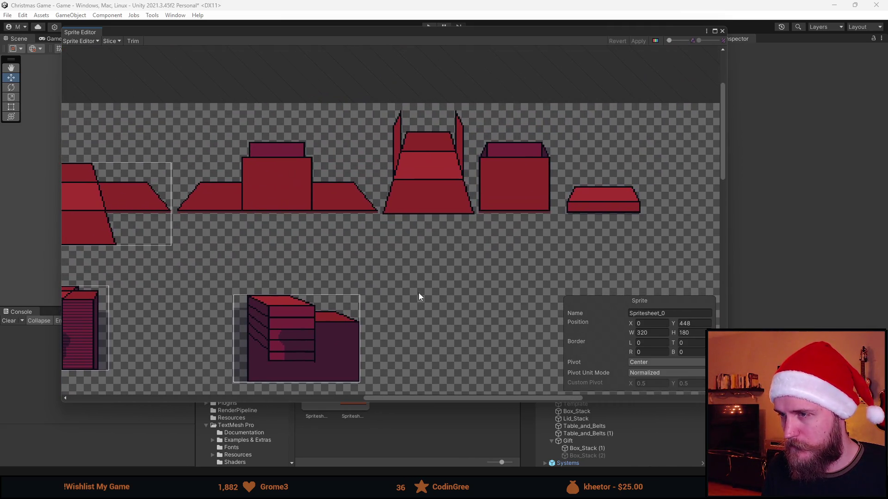
{"action": "scroll", "coordinate": [443, 227], "scroll_direction": "down", "scroll_amount": 2}
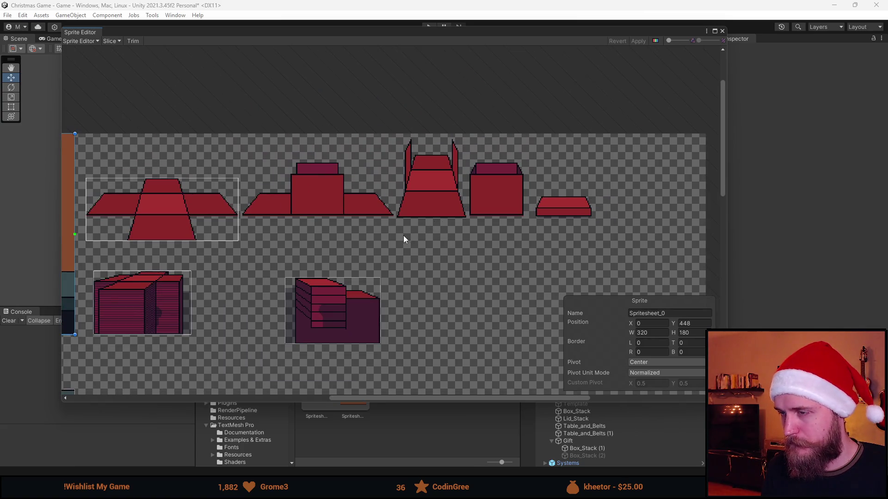
{"action": "scroll", "coordinate": [98, 226], "scroll_direction": "up", "scroll_amount": 4}
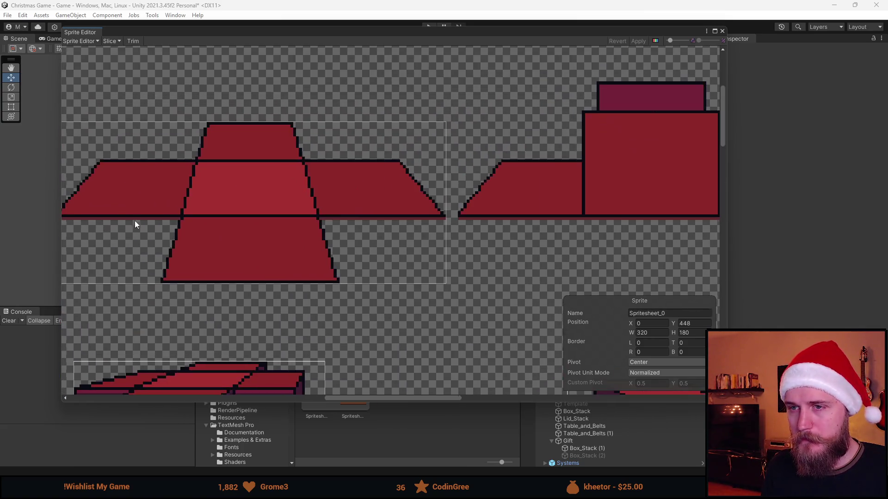
{"action": "scroll", "coordinate": [246, 218], "scroll_direction": "down", "scroll_amount": 6}
{"action": "scroll", "coordinate": [270, 241], "scroll_direction": "up", "scroll_amount": 3}
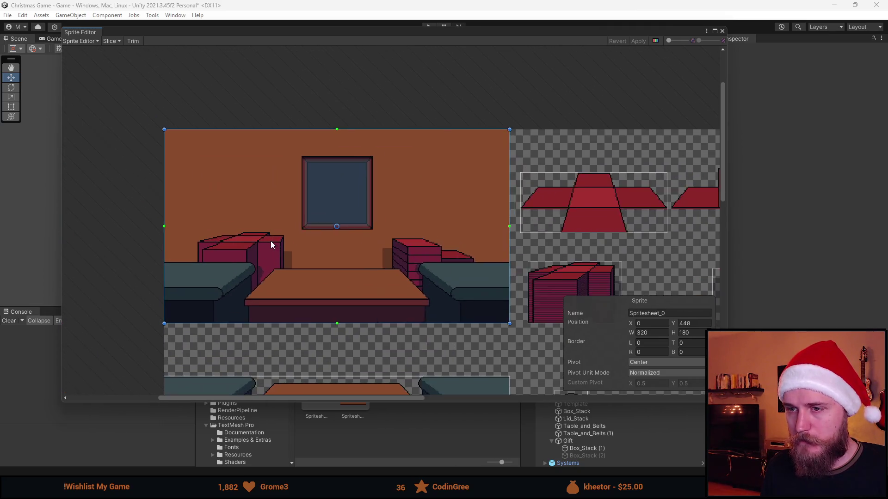
{"action": "scroll", "coordinate": [270, 241], "scroll_direction": "down", "scroll_amount": 3}
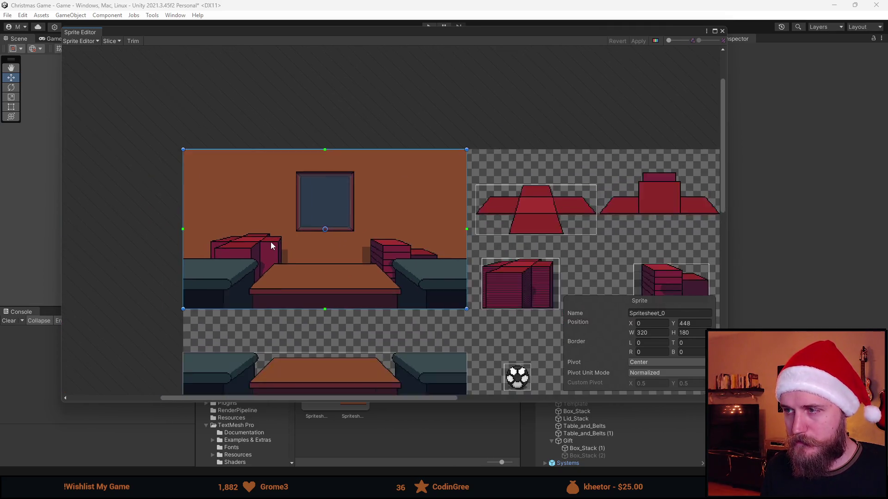
{"action": "scroll", "coordinate": [523, 217], "scroll_direction": "up", "scroll_amount": 1}
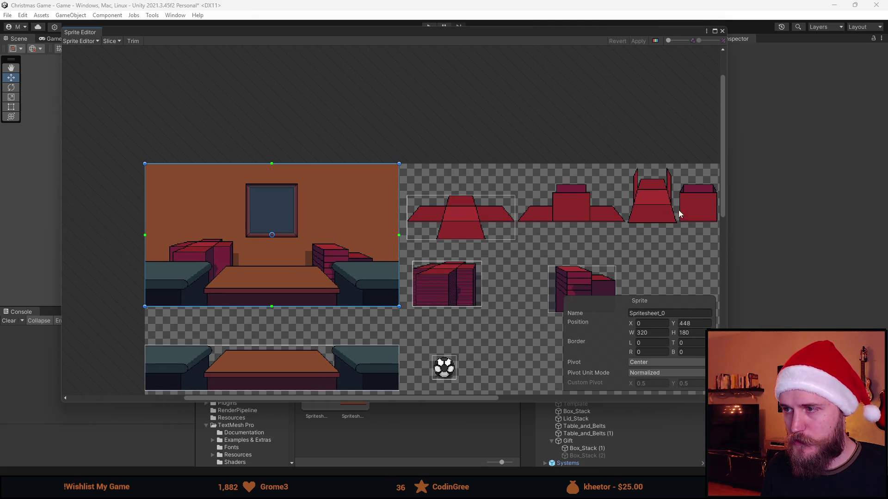
{"action": "scroll", "coordinate": [490, 223], "scroll_direction": "down", "scroll_amount": 3}
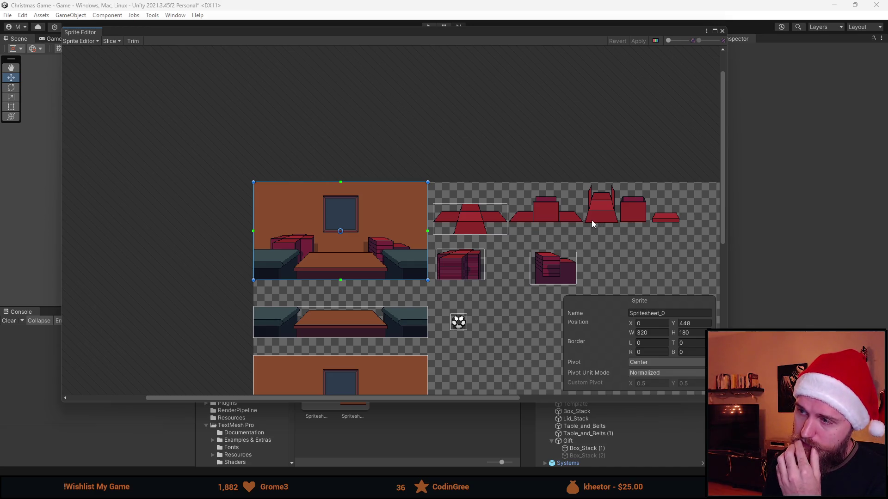
{"action": "scroll", "coordinate": [611, 218], "scroll_direction": "up", "scroll_amount": 10}
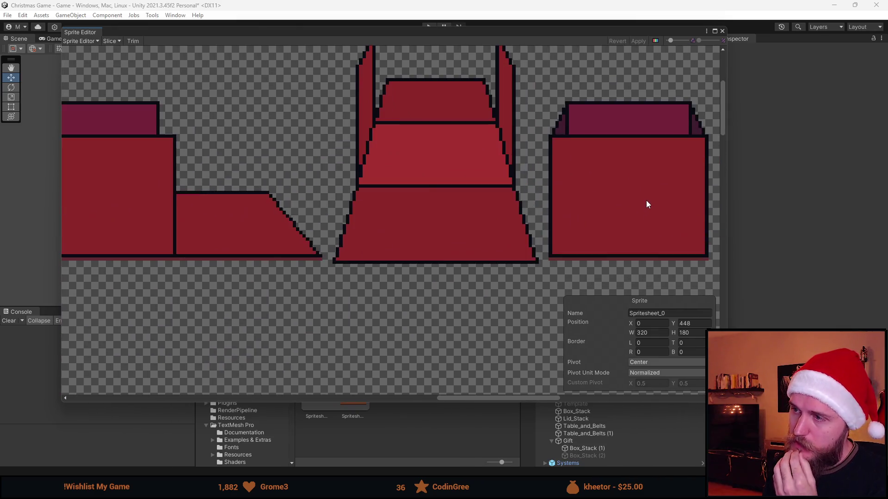
{"action": "scroll", "coordinate": [646, 201], "scroll_direction": "down", "scroll_amount": 5}
Pan and zoom the Sprite Editor to view the gift sprites and the room sprite
{"action": "left_click_drag", "start_coordinate": [664, 183], "coordinate": [493, 208]}
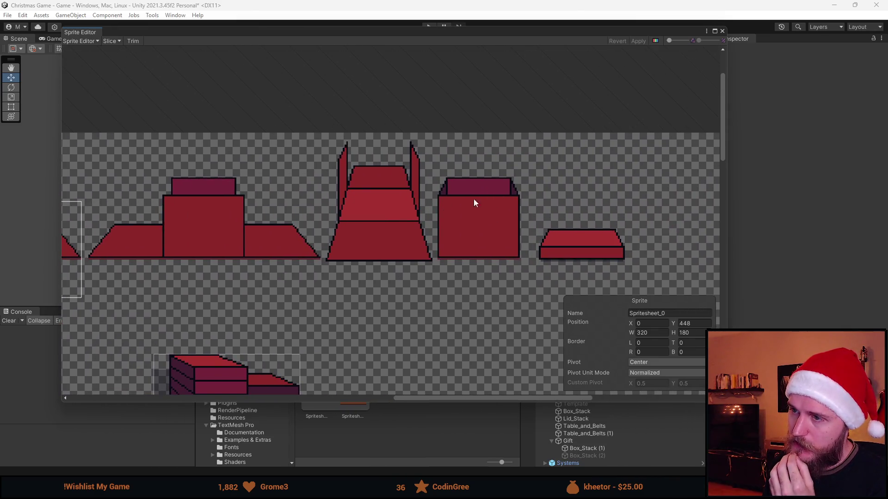
{"action": "scroll", "coordinate": [484, 218], "scroll_direction": "down", "scroll_amount": 3}
{"action": "scroll", "coordinate": [484, 217], "scroll_direction": "up", "scroll_amount": 6}
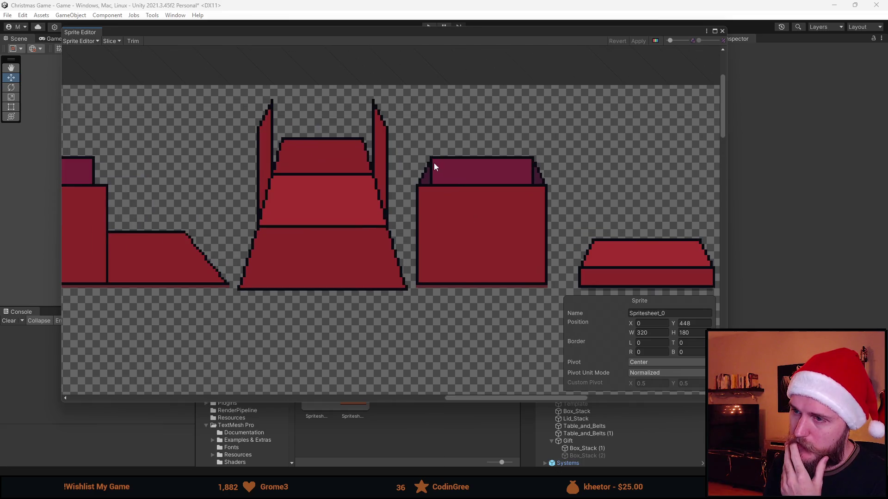
{"action": "scroll", "coordinate": [456, 162], "scroll_direction": "down", "scroll_amount": 3}
{"action": "scroll", "coordinate": [459, 177], "scroll_direction": "down", "scroll_amount": 2}
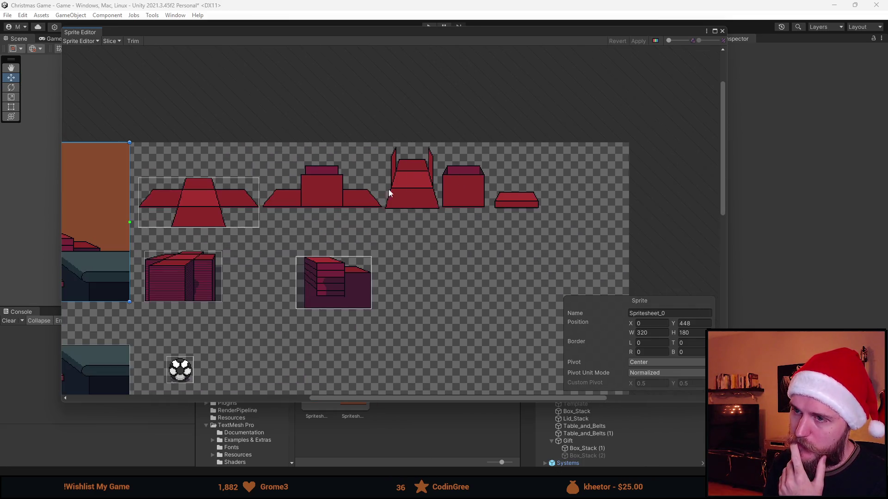
{"action": "left_click_drag", "start_coordinate": [388, 190], "coordinate": [425, 233]}
{"action": "scroll", "coordinate": [296, 232], "scroll_direction": "up", "scroll_amount": 1}
{"action": "scroll", "coordinate": [295, 231], "scroll_direction": "down", "scroll_amount": 2}
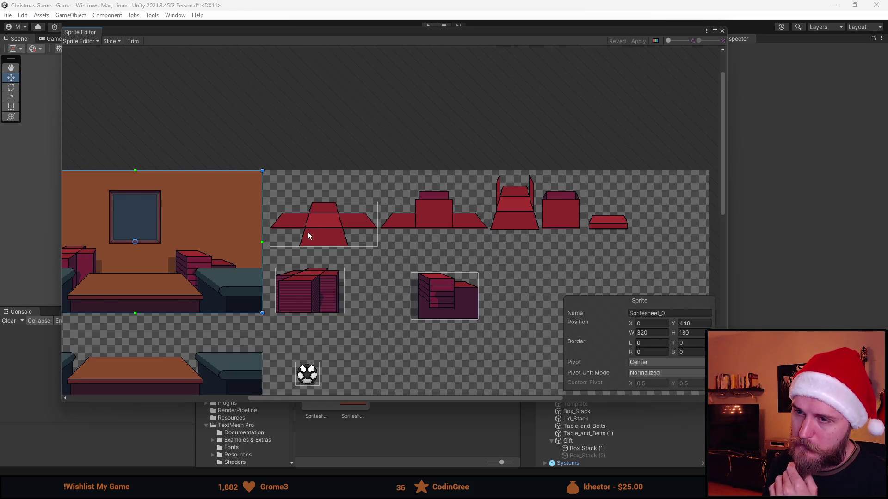
{"action": "left_click_drag", "start_coordinate": [314, 230], "coordinate": [442, 228]}
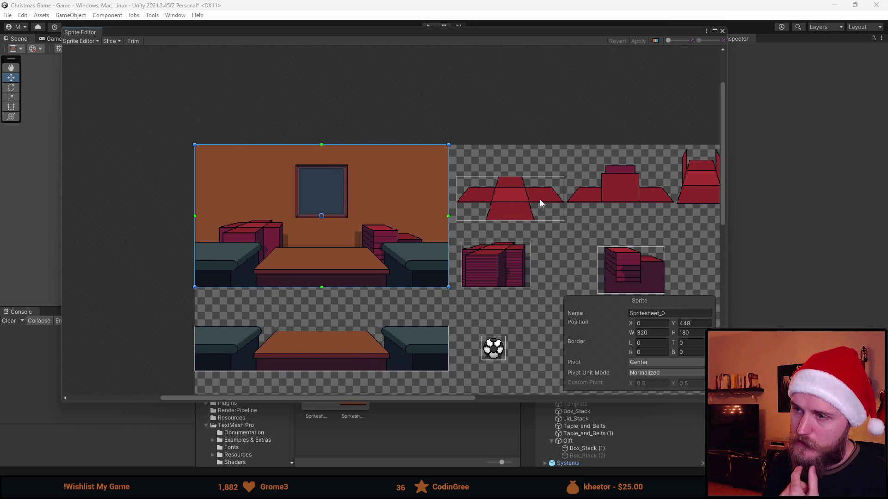
{"action": "scroll", "coordinate": [532, 192], "scroll_direction": "up", "scroll_amount": 2}
{"action": "scroll", "coordinate": [530, 193], "scroll_direction": "up", "scroll_amount": 2}
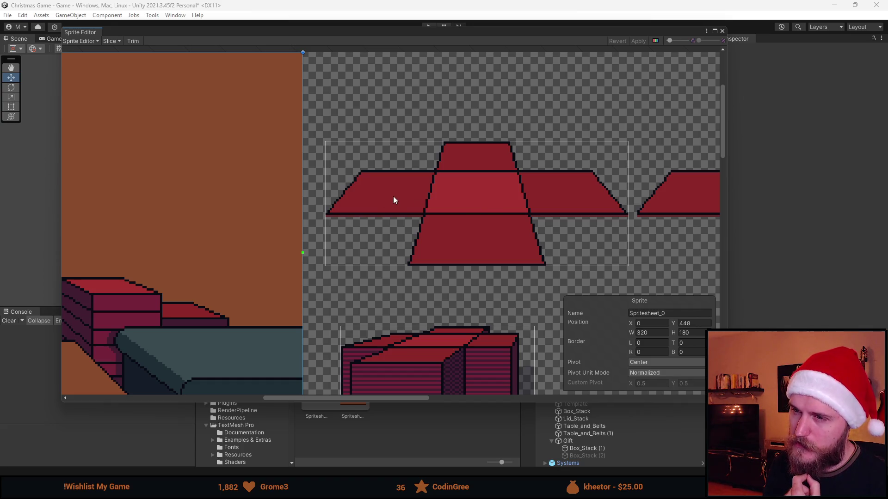
Narrow the Spritesheet_3 box-net slice to W 50, then close the editor and revert
{"action": "left_click", "coordinate": [417, 198]}
{"action": "left_click_drag", "start_coordinate": [627, 191], "coordinate": [438, 200]}
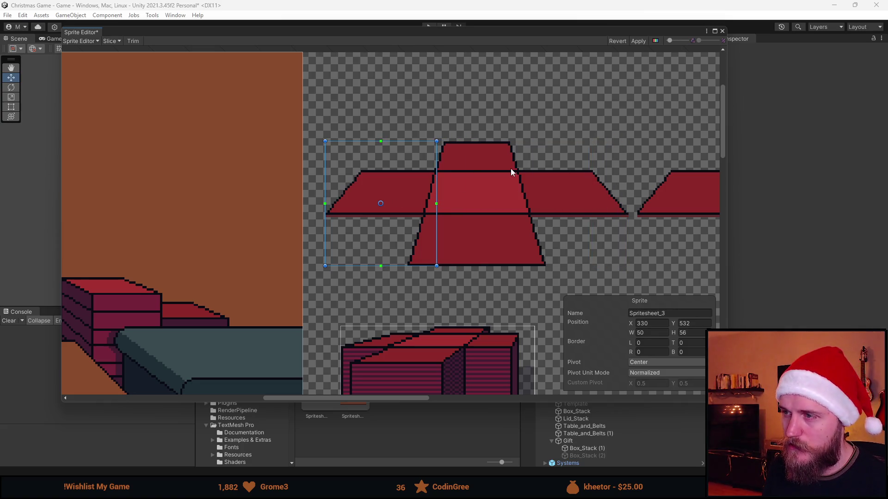
{"action": "scroll", "coordinate": [573, 140], "scroll_direction": "down", "scroll_amount": 5}
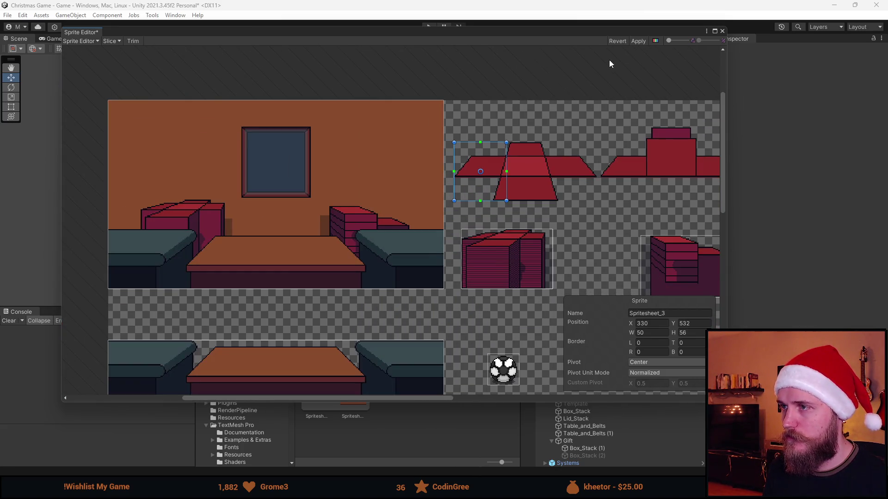
{"action": "left_click", "coordinate": [722, 31]}
{"action": "left_click", "coordinate": [472, 259]}
In Aseprite's Spritesheet.png, move a flap of the right box net down into empty space
{"action": "mouse_move", "coordinate": [272, 491]}
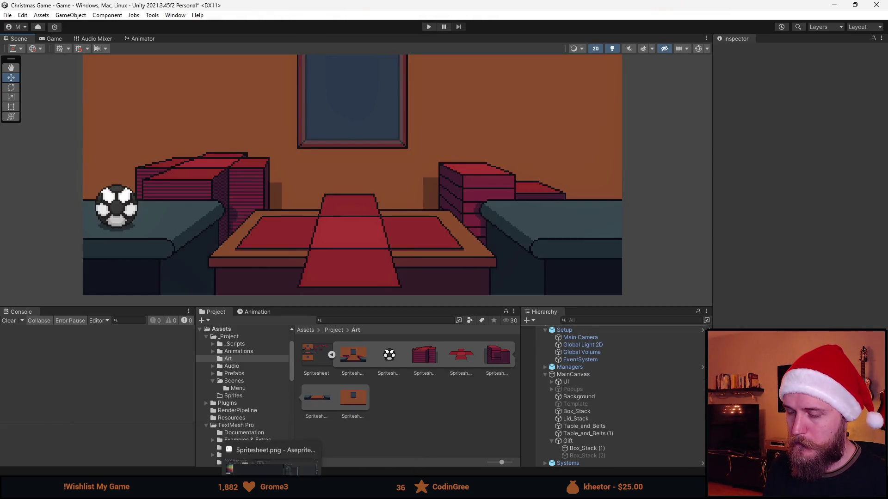
{"action": "left_click", "coordinate": [272, 460]}
{"action": "scroll", "coordinate": [340, 244], "scroll_direction": "left", "scroll_amount": 3}
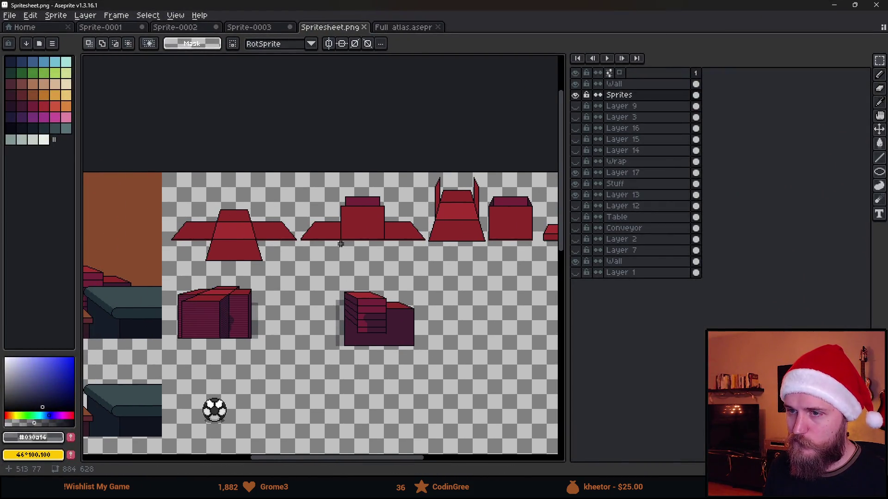
{"action": "scroll", "coordinate": [300, 239], "scroll_direction": "up", "scroll_amount": 1}
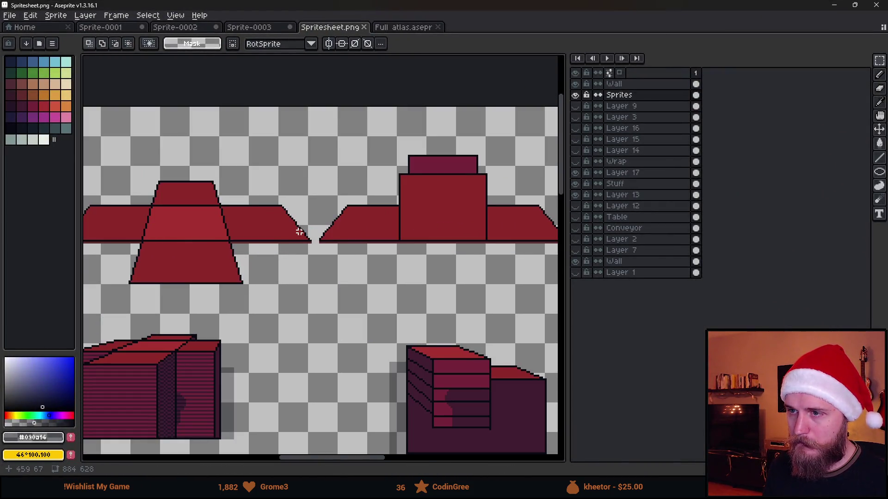
{"action": "scroll", "coordinate": [343, 237], "scroll_direction": "left", "scroll_amount": 3}
{"action": "scroll", "coordinate": [406, 226], "scroll_direction": "up", "scroll_amount": 1}
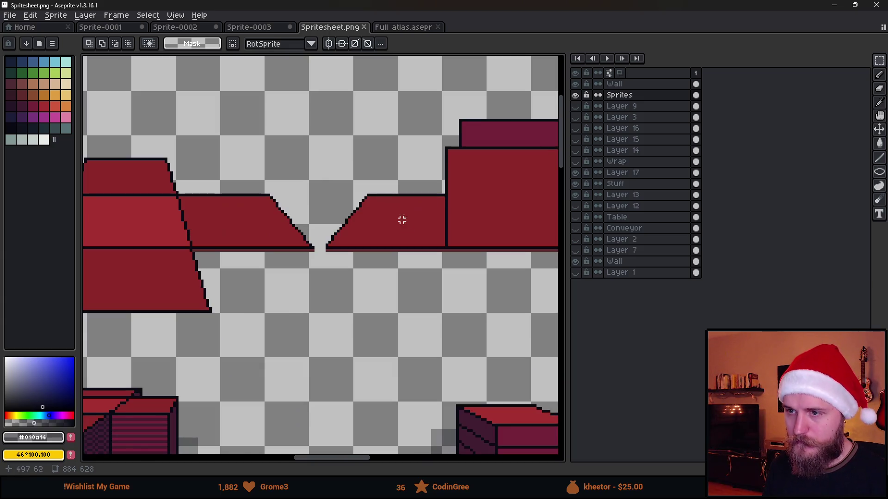
{"action": "mouse_move", "coordinate": [327, 173]}
{"action": "left_mouse_down"}
{"action": "mouse_move", "coordinate": [432, 303]}
{"action": "mouse_move", "coordinate": [443, 298]}
{"action": "left_mouse_up"}
{"action": "scroll", "coordinate": [376, 367], "scroll_direction": "down", "scroll_amount": 4}
{"action": "scroll", "coordinate": [301, 439], "scroll_direction": "up", "scroll_amount": 1}
{"action": "scroll", "coordinate": [402, 273], "scroll_direction": "up", "scroll_amount": 1}
{"action": "mouse_move", "coordinate": [379, 250]}
{"action": "left_mouse_down"}
{"action": "mouse_move", "coordinate": [431, 311]}
{"action": "mouse_move", "coordinate": [469, 307]}
{"action": "left_mouse_up"}
{"action": "left_click", "coordinate": [312, 283]}
Move the bottom flap of the cross-shaped net into the new row beneath the nets
{"action": "scroll", "coordinate": [355, 275], "scroll_direction": "left", "scroll_amount": 5}
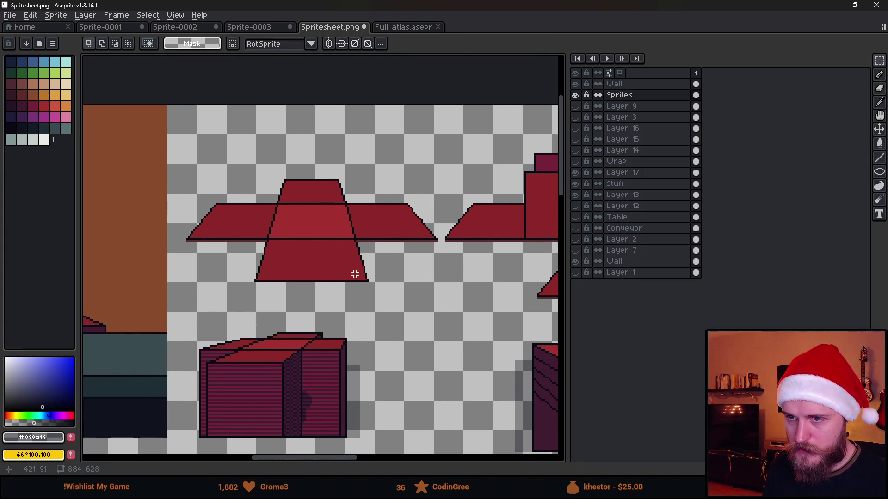
{"action": "scroll", "coordinate": [356, 274], "scroll_direction": "up", "scroll_amount": 3}
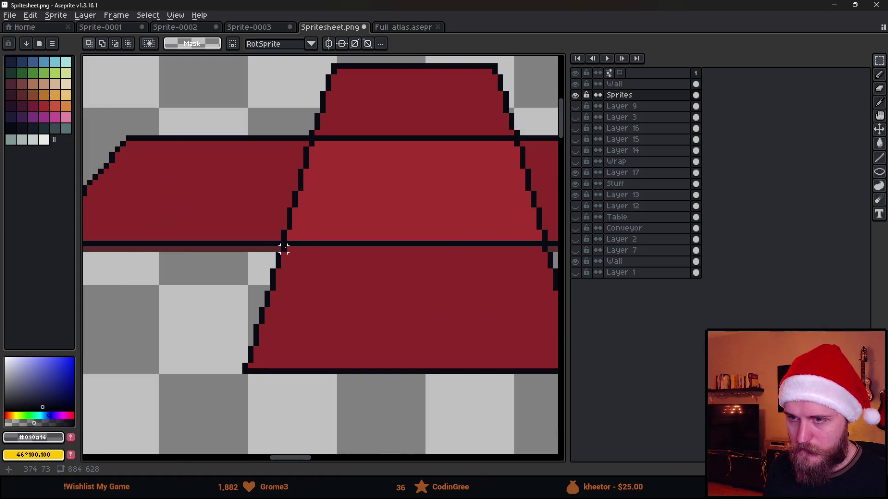
{"action": "mouse_move", "coordinate": [247, 246]}
{"action": "left_mouse_down"}
{"action": "mouse_move", "coordinate": [554, 426]}
{"action": "mouse_move", "coordinate": [506, 422]}
{"action": "mouse_move", "coordinate": [515, 426]}
{"action": "left_mouse_up"}
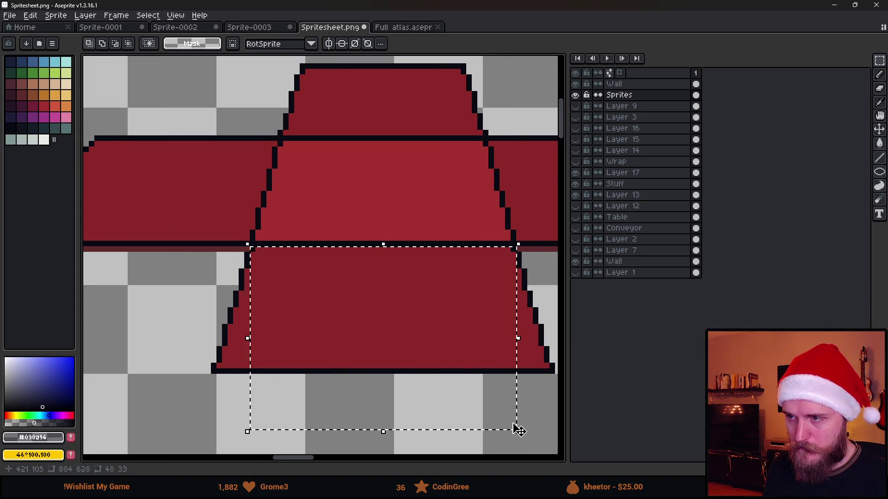
{"action": "scroll", "coordinate": [515, 426], "scroll_direction": "down", "scroll_amount": 2}
{"action": "scroll", "coordinate": [522, 382], "scroll_direction": "down", "scroll_amount": 2}
{"action": "scroll", "coordinate": [383, 295], "scroll_direction": "up", "scroll_amount": 1}
{"action": "scroll", "coordinate": [301, 292], "scroll_direction": "down", "scroll_amount": 1}
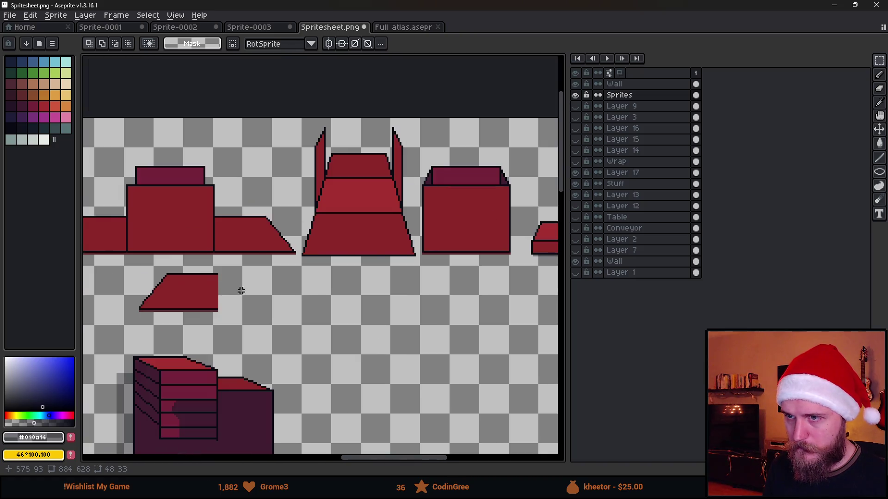
{"action": "scroll", "coordinate": [196, 271], "scroll_direction": "up", "scroll_amount": 2}
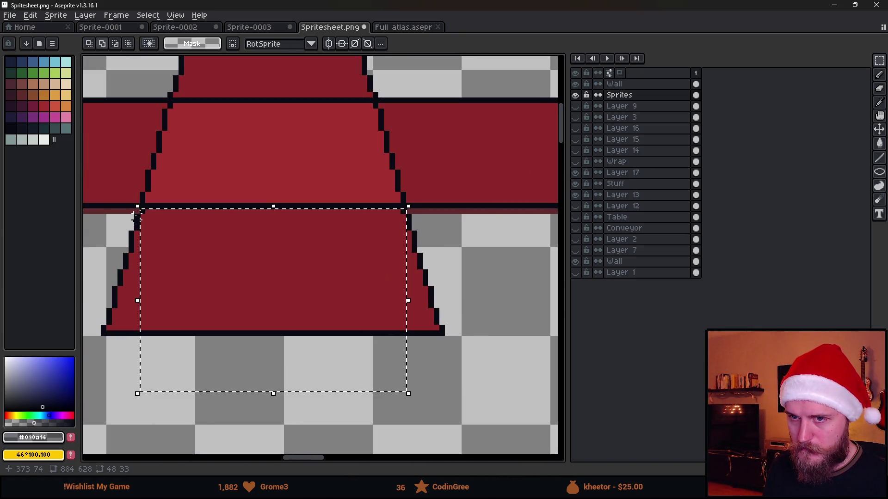
{"action": "left_click_drag", "start_coordinate": [97, 207], "coordinate": [488, 367]}
{"action": "scroll", "coordinate": [482, 356], "scroll_direction": "down", "scroll_amount": 2}
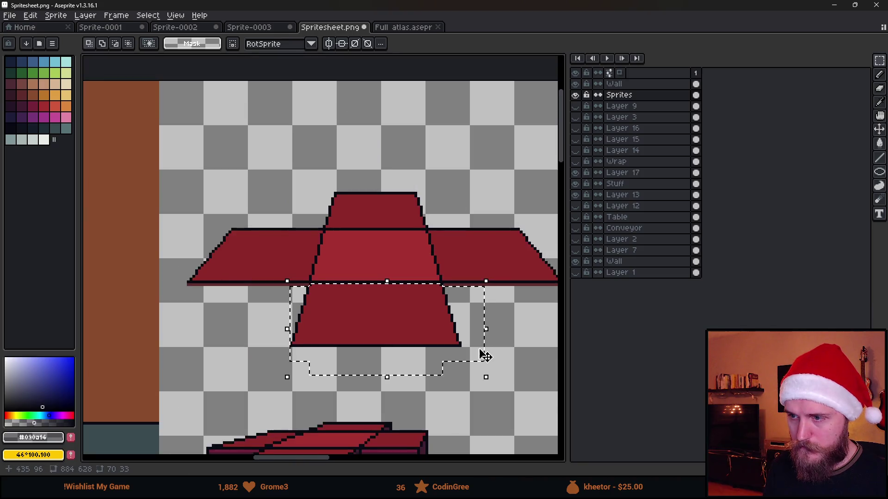
{"action": "scroll", "coordinate": [296, 273], "scroll_direction": "down", "scroll_amount": 3}
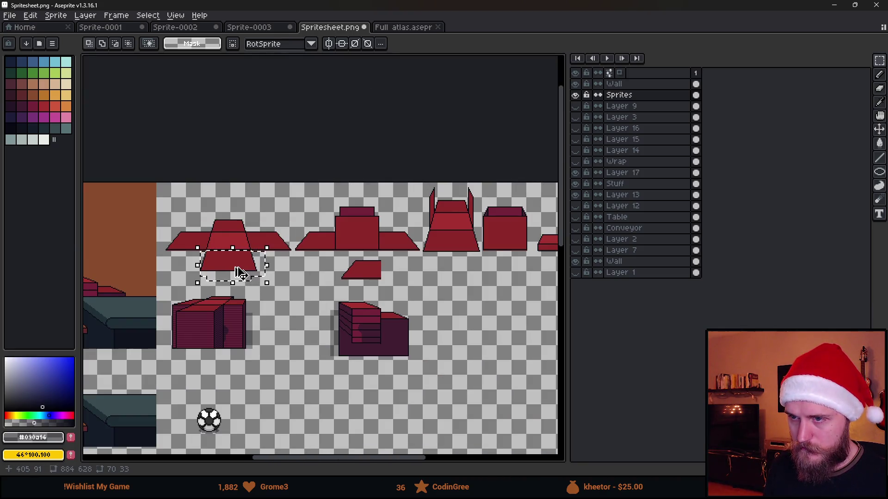
{"action": "mouse_move", "coordinate": [239, 273]}
{"action": "left_mouse_down"}
{"action": "mouse_move", "coordinate": [462, 290]}
{"action": "mouse_move", "coordinate": [410, 284]}
{"action": "left_mouse_up"}
{"action": "key", "text": "Return"}
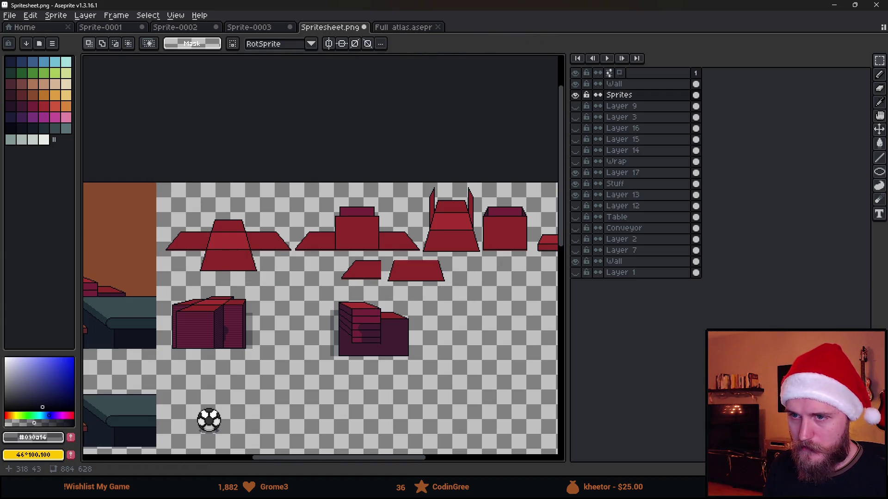
Select the cross-shaped net's left flap, including its stepped edge, and drop it into the row
{"action": "scroll", "coordinate": [402, 300], "scroll_direction": "up", "scroll_amount": 4}
{"action": "scroll", "coordinate": [392, 301], "scroll_direction": "right", "scroll_amount": 3}
{"action": "scroll", "coordinate": [383, 324], "scroll_direction": "up", "scroll_amount": 4}
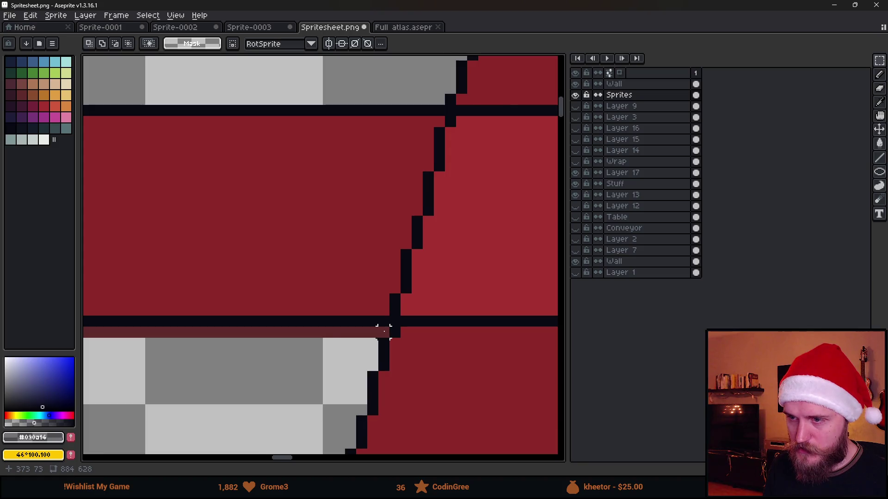
{"action": "scroll", "coordinate": [384, 329], "scroll_direction": "down", "scroll_amount": 3}
{"action": "mouse_move", "coordinate": [384, 331]}
{"action": "left_mouse_down"}
{"action": "mouse_move", "coordinate": [198, 217]}
{"action": "mouse_move", "coordinate": [118, 206]}
{"action": "left_mouse_up"}
{"action": "left_click_drag", "start_coordinate": [394, 315], "coordinate": [309, 158]}
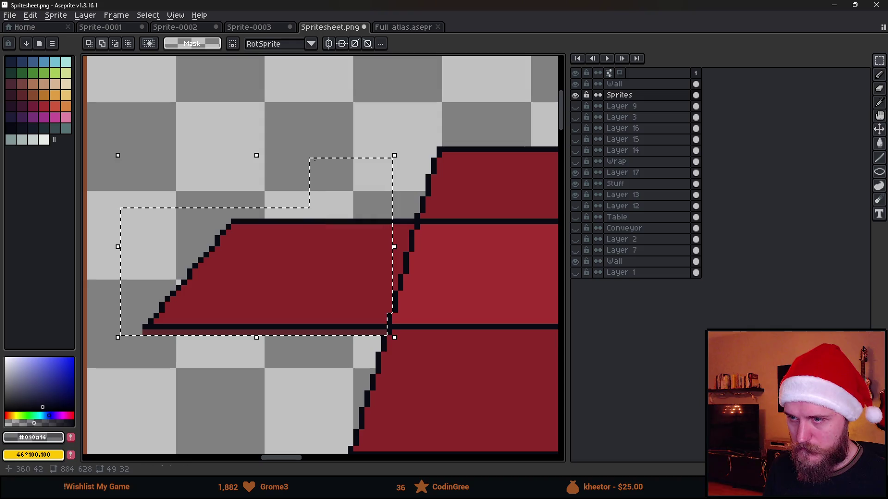
{"action": "mouse_move", "coordinate": [401, 293]}
{"action": "left_mouse_down"}
{"action": "mouse_move", "coordinate": [378, 189]}
{"action": "mouse_move", "coordinate": [410, 248]}
{"action": "left_mouse_up"}
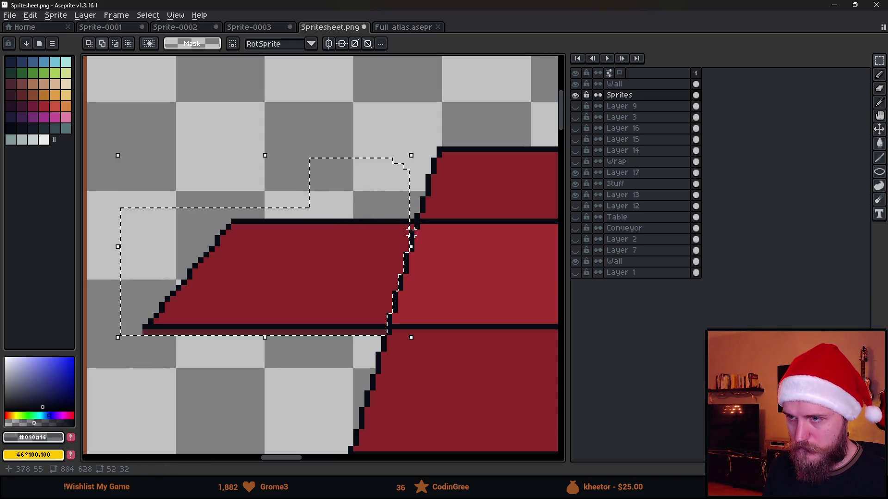
{"action": "scroll", "coordinate": [418, 228], "scroll_direction": "up", "scroll_amount": 6}
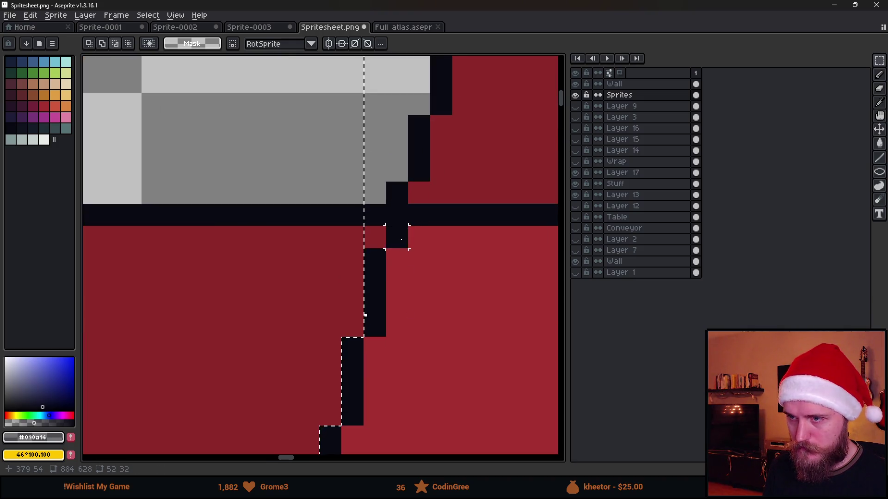
{"action": "scroll", "coordinate": [379, 238], "scroll_direction": "down", "scroll_amount": 10}
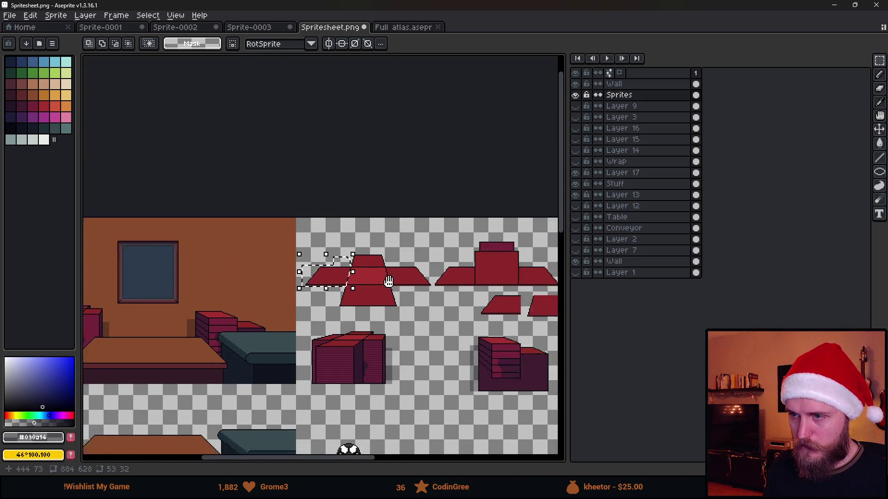
{"action": "scroll", "coordinate": [351, 288], "scroll_direction": "up", "scroll_amount": 2}
{"action": "mouse_move", "coordinate": [351, 288]}
{"action": "left_mouse_down"}
{"action": "mouse_move", "coordinate": [234, 287]}
{"action": "mouse_move", "coordinate": [513, 246]}
{"action": "mouse_move", "coordinate": [403, 306]}
{"action": "left_mouse_up"}
{"action": "left_click", "coordinate": [474, 339]}
{"action": "scroll", "coordinate": [473, 339], "scroll_direction": "down", "scroll_amount": 3}
{"action": "scroll", "coordinate": [333, 331], "scroll_direction": "up", "scroll_amount": 1}
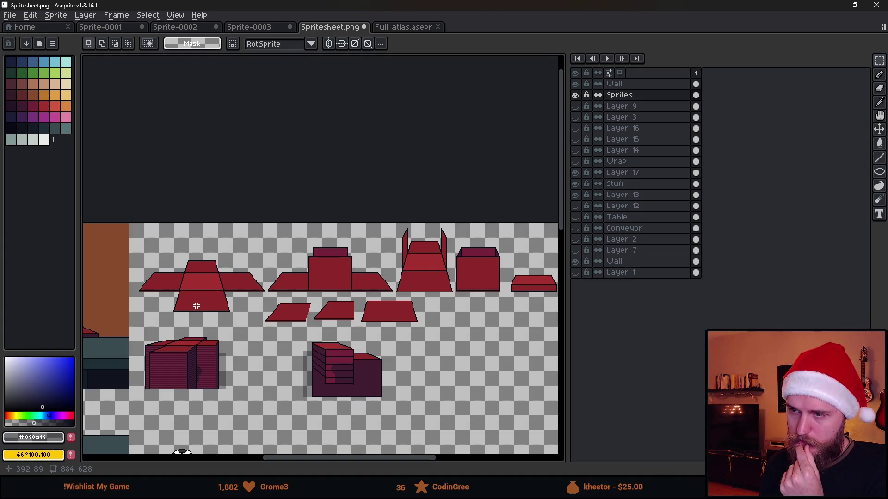
{"action": "scroll", "coordinate": [351, 312], "scroll_direction": "down", "scroll_amount": 1}
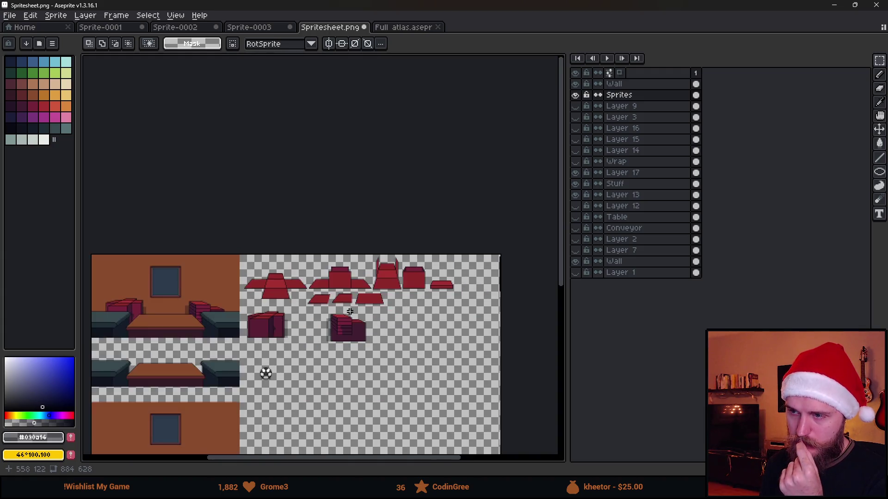
{"action": "scroll", "coordinate": [351, 312], "scroll_direction": "up", "scroll_amount": 1}
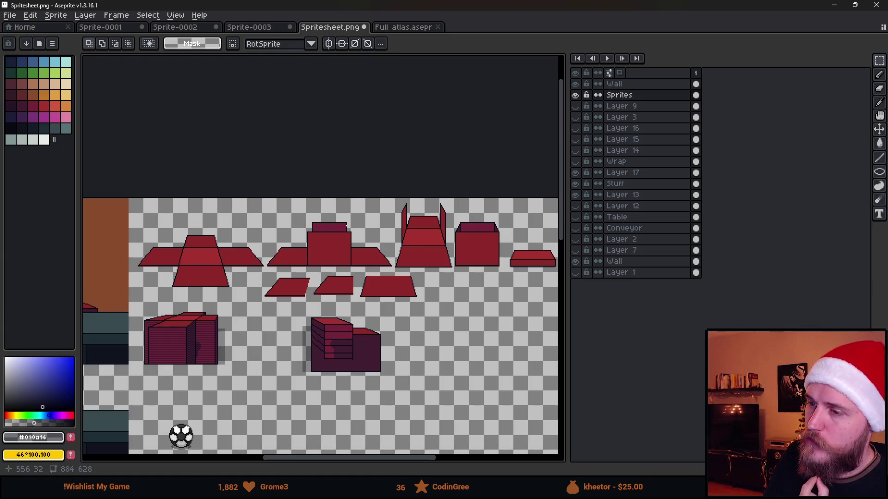
{"action": "scroll", "coordinate": [316, 266], "scroll_direction": "down", "scroll_amount": 3}
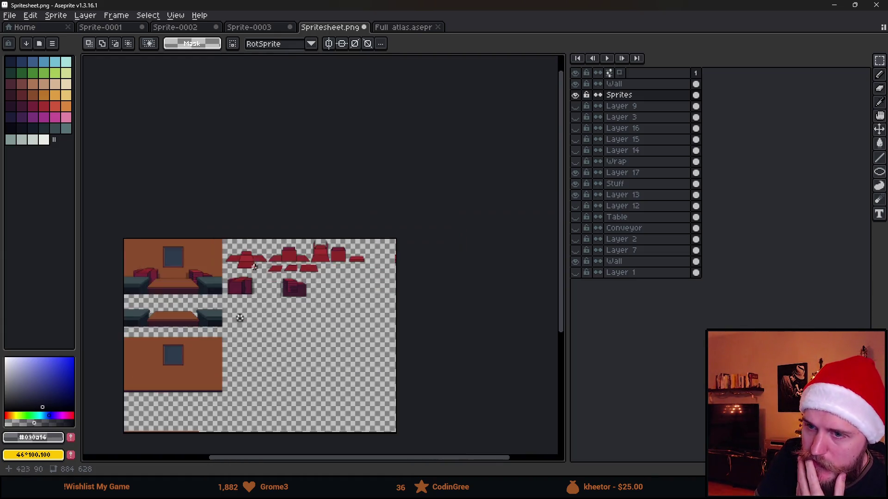
{"action": "scroll", "coordinate": [342, 361], "scroll_direction": "up", "scroll_amount": 3}
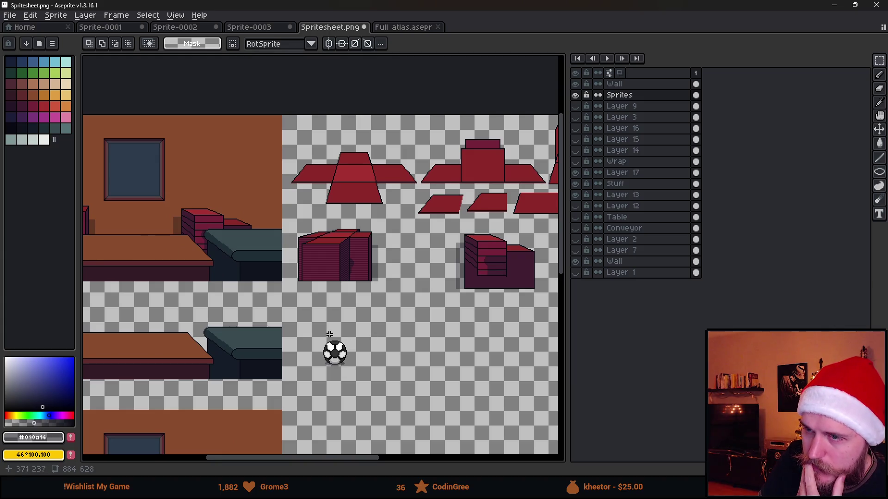
{"action": "scroll", "coordinate": [346, 332], "scroll_direction": "down", "scroll_amount": 3}
{"action": "scroll", "coordinate": [359, 324], "scroll_direction": "up", "scroll_amount": 3}
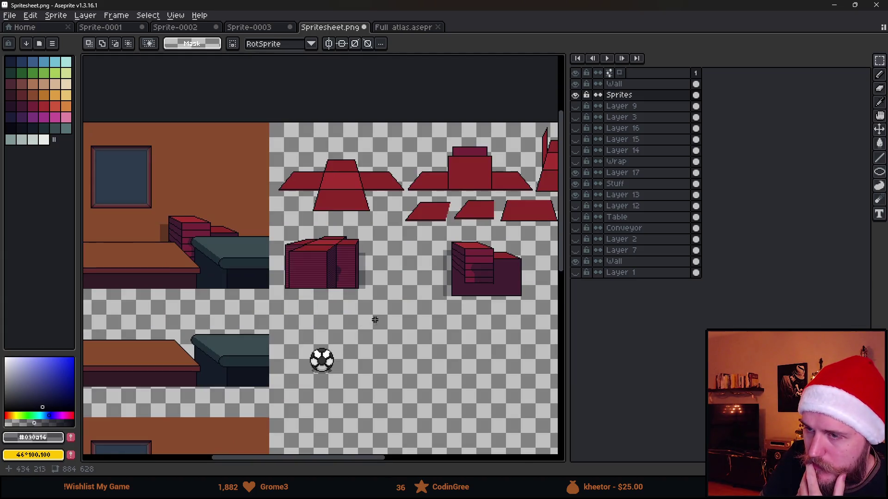
{"action": "scroll", "coordinate": [356, 327], "scroll_direction": "down", "scroll_amount": 3}
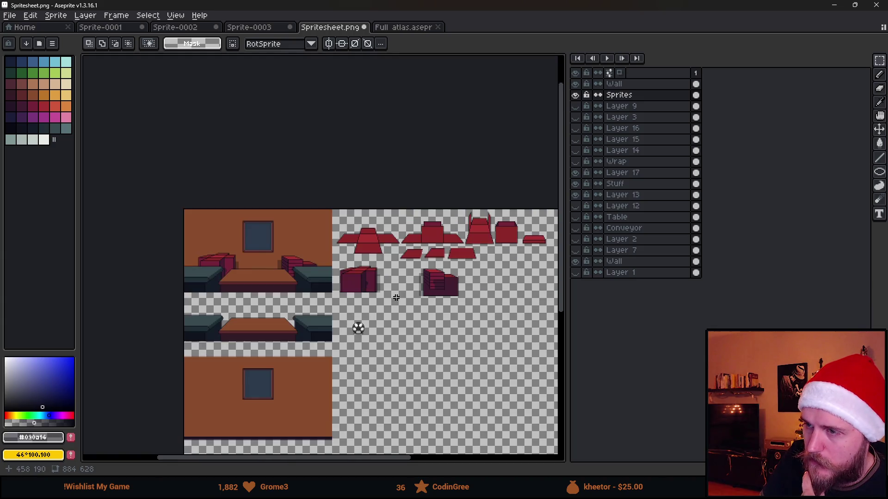
{"action": "scroll", "coordinate": [357, 327], "scroll_direction": "up", "scroll_amount": 3}
{"action": "scroll", "coordinate": [196, 216], "scroll_direction": "down", "scroll_amount": 3}
{"action": "scroll", "coordinate": [196, 217], "scroll_direction": "up", "scroll_amount": 3}
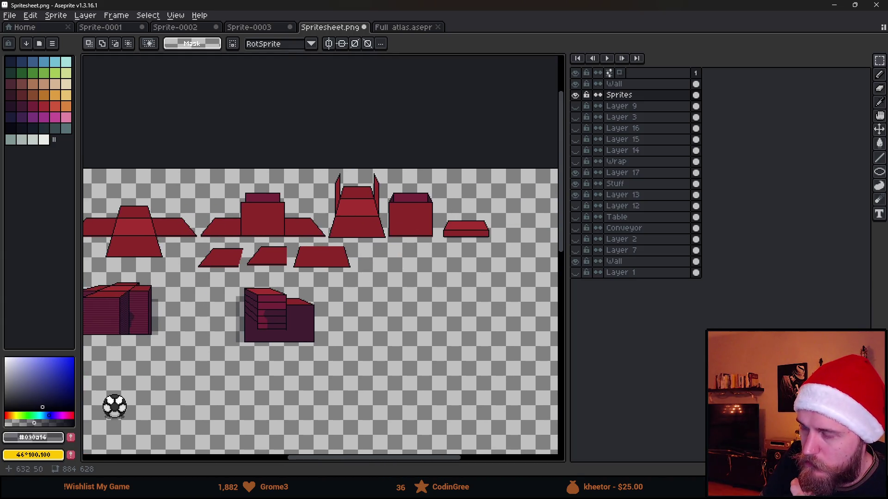
{"action": "left_click_drag", "start_coordinate": [293, 321], "coordinate": [333, 298]}
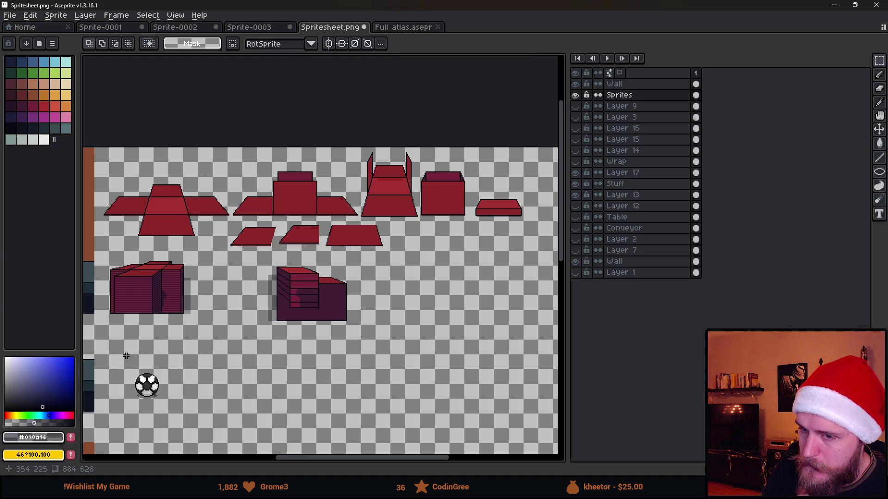
{"action": "left_click_drag", "start_coordinate": [254, 326], "coordinate": [398, 323]}
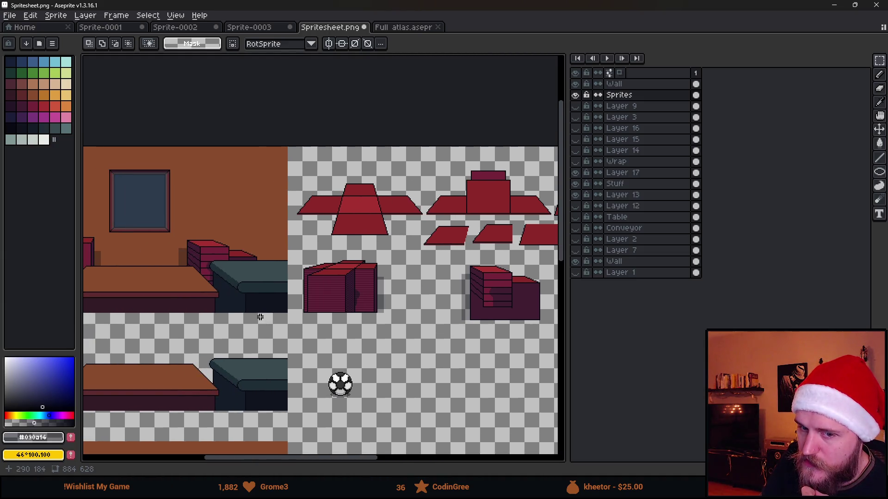
{"action": "mouse_move", "coordinate": [237, 304]}
{"action": "left_mouse_down"}
{"action": "mouse_move", "coordinate": [386, 313]}
{"action": "mouse_move", "coordinate": [168, 317]}
{"action": "left_mouse_up"}
{"action": "left_click_drag", "start_coordinate": [383, 318], "coordinate": [252, 319]}
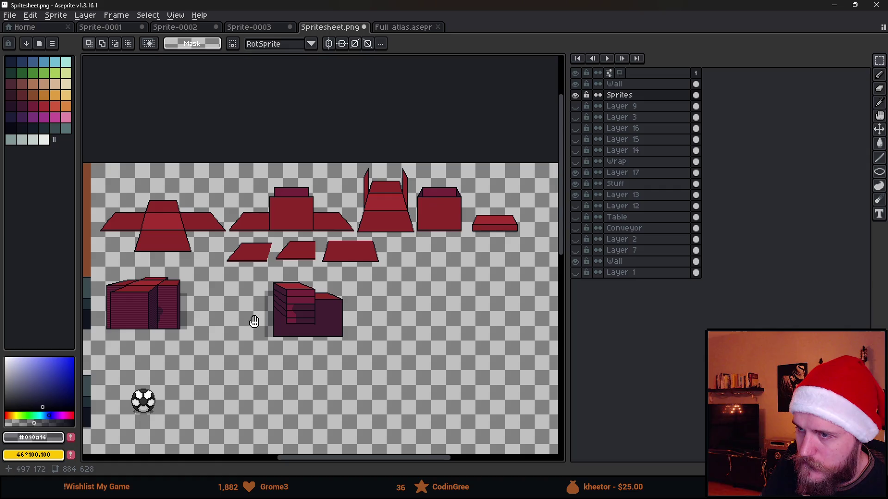
{"action": "scroll", "coordinate": [464, 225], "scroll_direction": "up", "scroll_amount": 3}
{"action": "scroll", "coordinate": [464, 225], "scroll_direction": "down", "scroll_amount": 3}
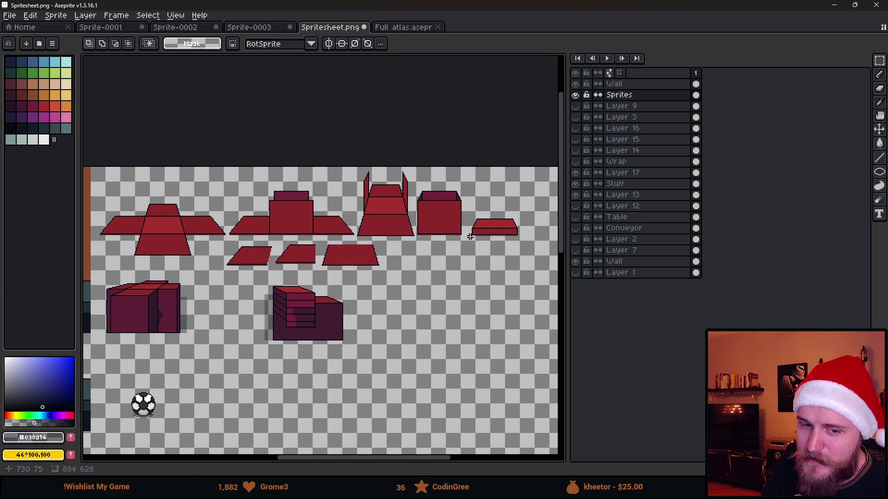
{"action": "mouse_move", "coordinate": [456, 222]}
{"action": "left_mouse_down"}
{"action": "mouse_move", "coordinate": [408, 250]}
{"action": "mouse_move", "coordinate": [370, 258]}
{"action": "left_mouse_up"}
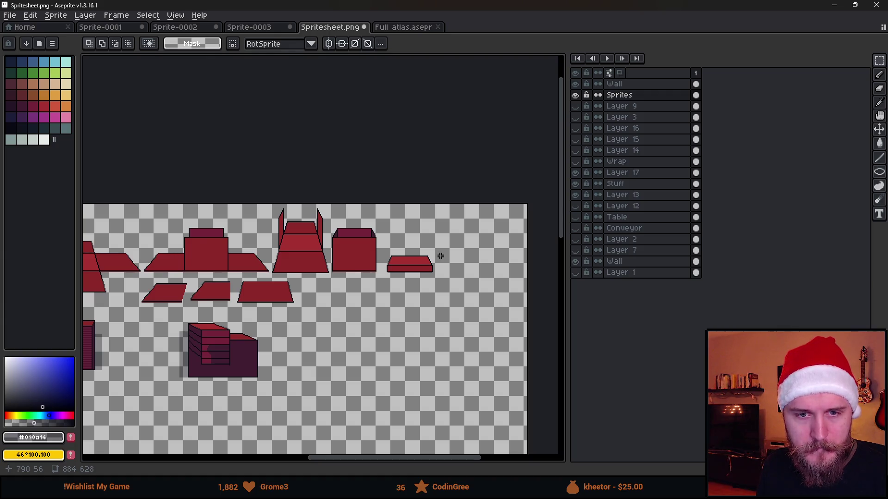
{"action": "scroll", "coordinate": [444, 264], "scroll_direction": "up", "scroll_amount": 3}
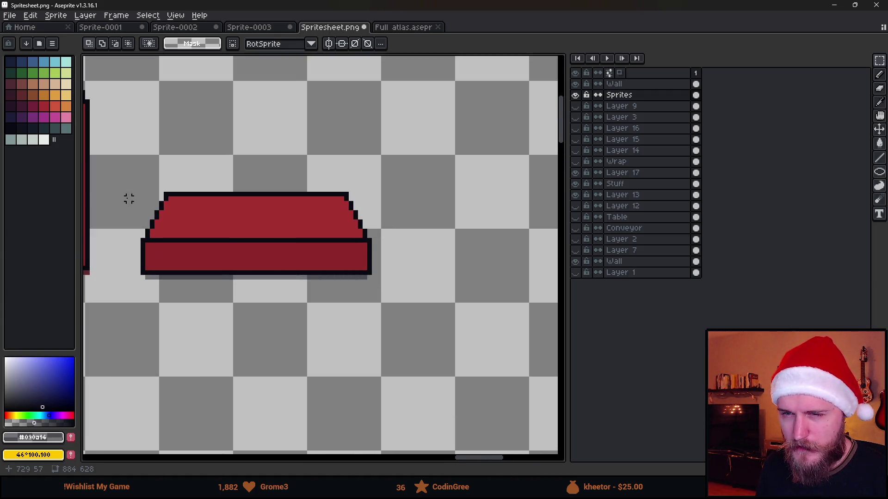
Marquee-select the small red slab sprite on the spritesheet
{"action": "mouse_move", "coordinate": [143, 194]}
{"action": "left_mouse_down"}
{"action": "mouse_move", "coordinate": [371, 297]}
{"action": "mouse_move", "coordinate": [374, 281]}
{"action": "left_mouse_up"}
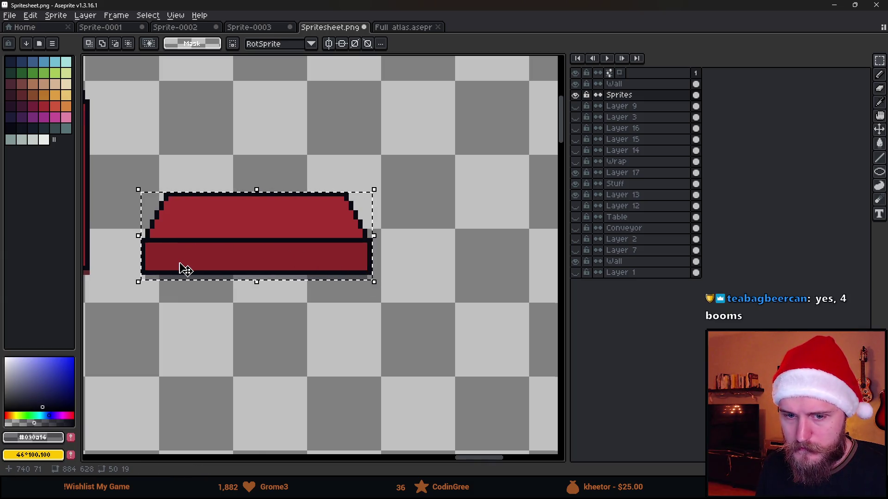
{"action": "scroll", "coordinate": [178, 275], "scroll_direction": "down", "scroll_amount": 3}
{"action": "left_click_drag", "start_coordinate": [175, 281], "coordinate": [310, 256]}
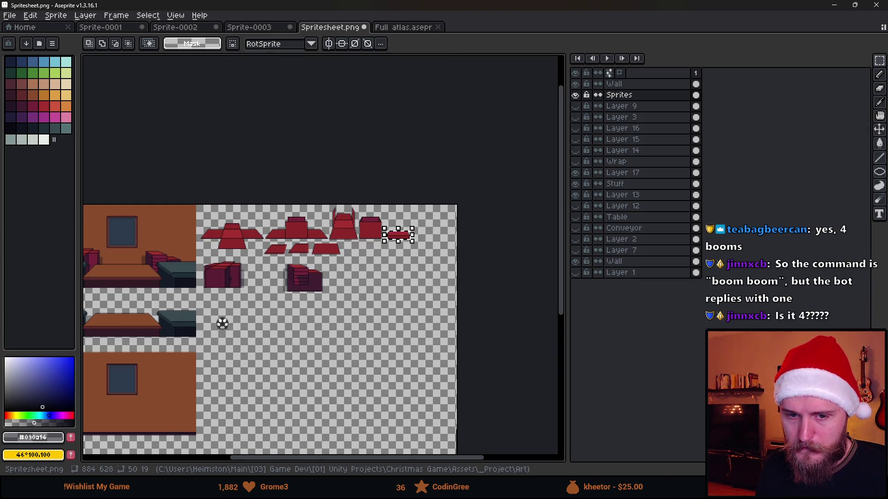
{"action": "mouse_move", "coordinate": [186, 328]}
{"action": "left_mouse_down"}
{"action": "mouse_move", "coordinate": [288, 325]}
{"action": "mouse_move", "coordinate": [312, 315]}
{"action": "left_mouse_up"}
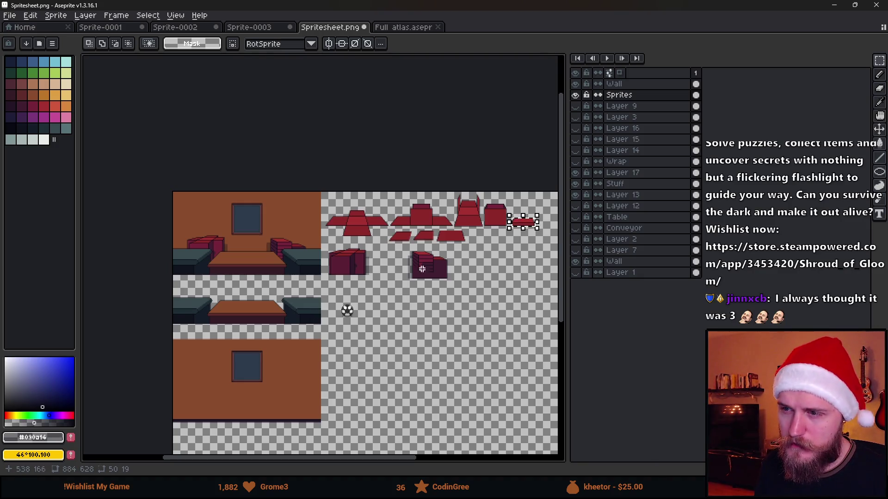
{"action": "scroll", "coordinate": [453, 241], "scroll_direction": "up", "scroll_amount": 2}
{"action": "scroll", "coordinate": [453, 240], "scroll_direction": "up", "scroll_amount": 3}
Zoom out over the sheet and minimize Aseprite to return to Unity
{"action": "scroll", "coordinate": [453, 240], "scroll_direction": "down", "scroll_amount": 3}
{"action": "scroll", "coordinate": [453, 240], "scroll_direction": "up", "scroll_amount": 3}
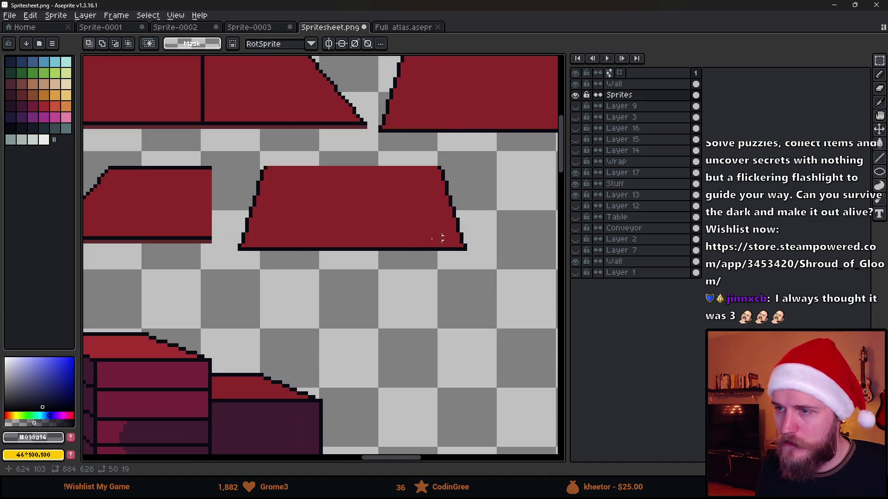
{"action": "scroll", "coordinate": [453, 240], "scroll_direction": "down", "scroll_amount": 1}
{"action": "scroll", "coordinate": [474, 275], "scroll_direction": "down", "scroll_amount": 3}
{"action": "scroll", "coordinate": [206, 287], "scroll_direction": "up", "scroll_amount": 5}
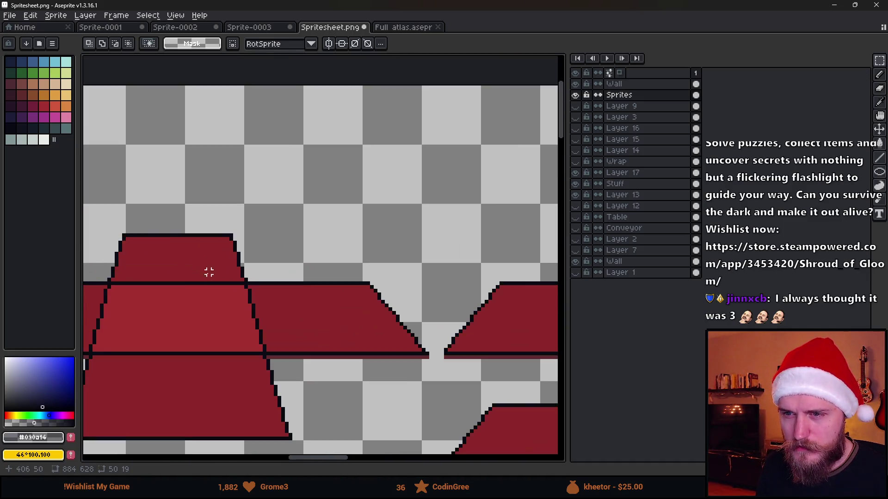
{"action": "scroll", "coordinate": [412, 235], "scroll_direction": "down", "scroll_amount": 3}
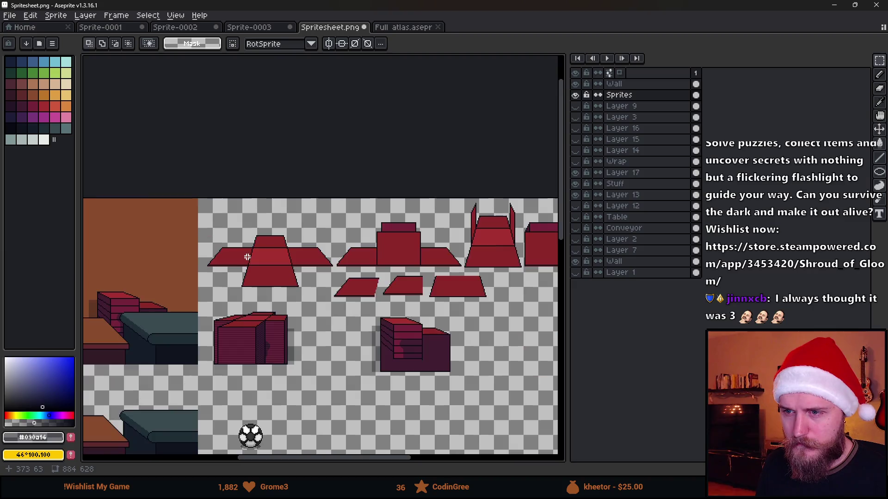
{"action": "scroll", "coordinate": [455, 262], "scroll_direction": "down", "scroll_amount": 2}
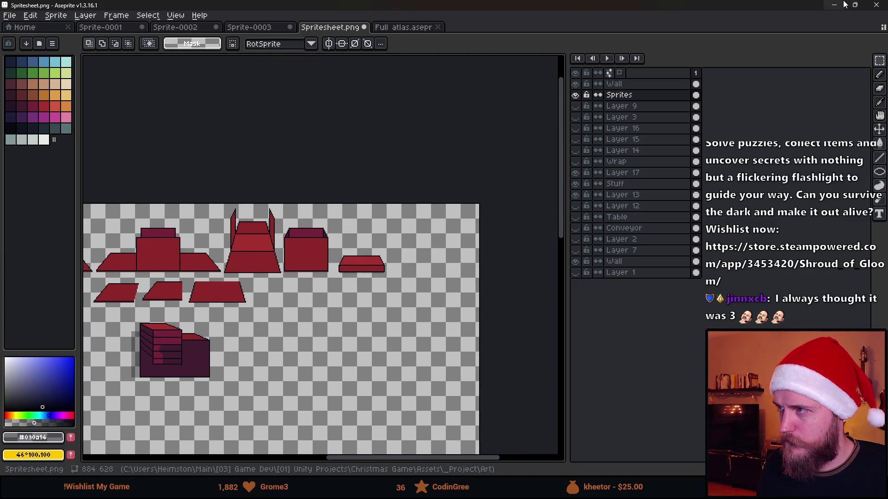
{"action": "left_click", "coordinate": [834, 5]}
Enlarge the Scene view and briefly enable, then disable again, the Gift's Box_Stack (2)
{"action": "scroll", "coordinate": [359, 251], "scroll_direction": "down", "scroll_amount": 3}
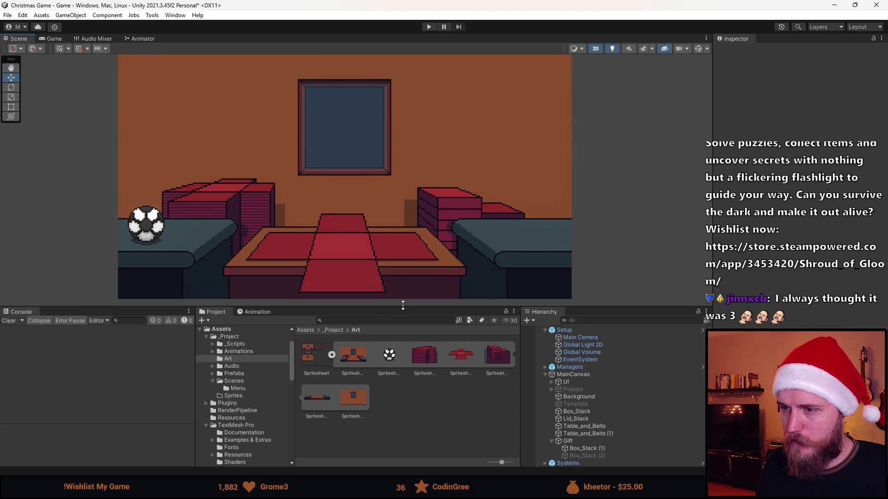
{"action": "left_click_drag", "start_coordinate": [403, 305], "coordinate": [402, 374]}
{"action": "scroll", "coordinate": [383, 282], "scroll_direction": "down", "scroll_amount": 1}
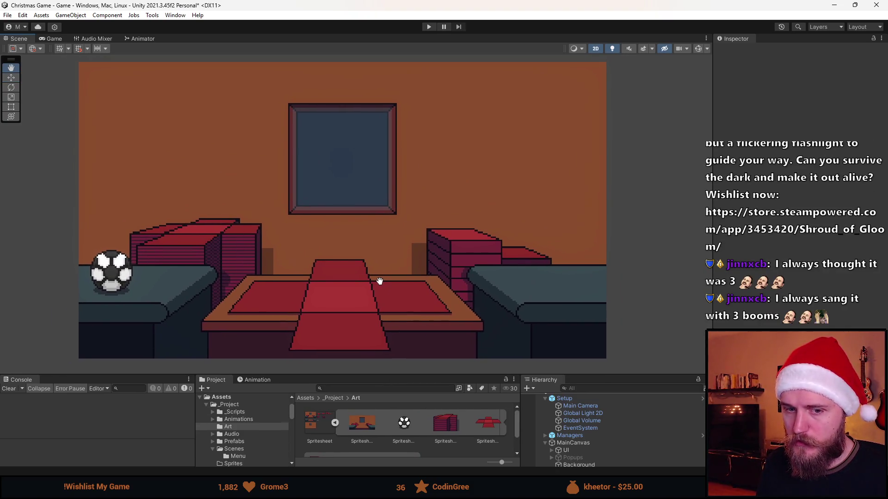
{"action": "left_click_drag", "start_coordinate": [597, 375], "coordinate": [599, 332]}
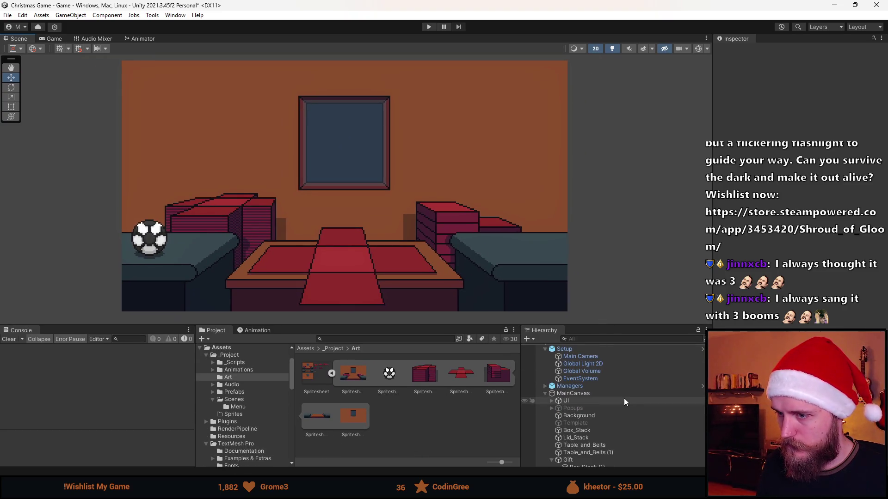
{"action": "scroll", "coordinate": [623, 398], "scroll_direction": "down", "scroll_amount": 1}
{"action": "left_click", "coordinate": [609, 448]}
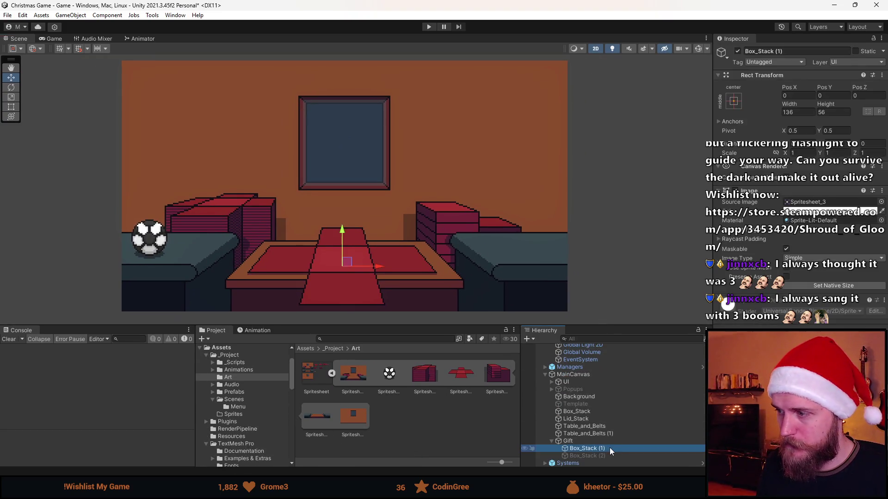
{"action": "left_click", "coordinate": [592, 456]}
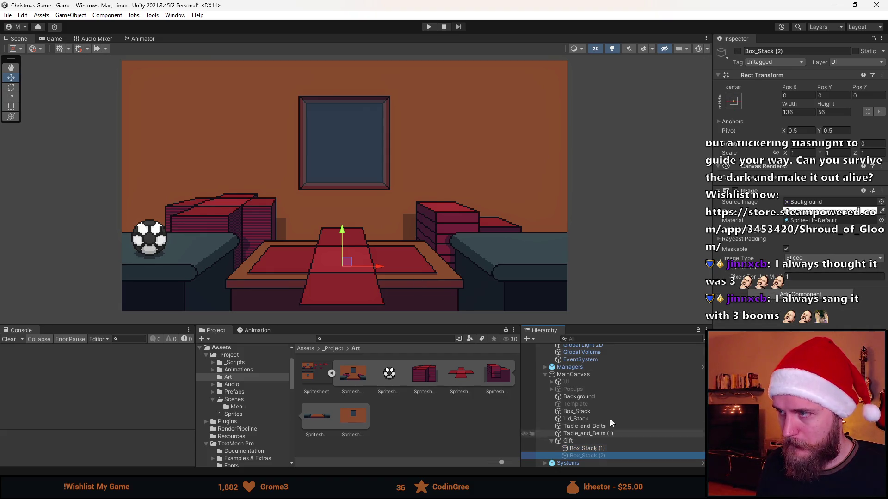
{"action": "left_click", "coordinate": [738, 51]}
{"action": "left_click", "coordinate": [737, 51]}
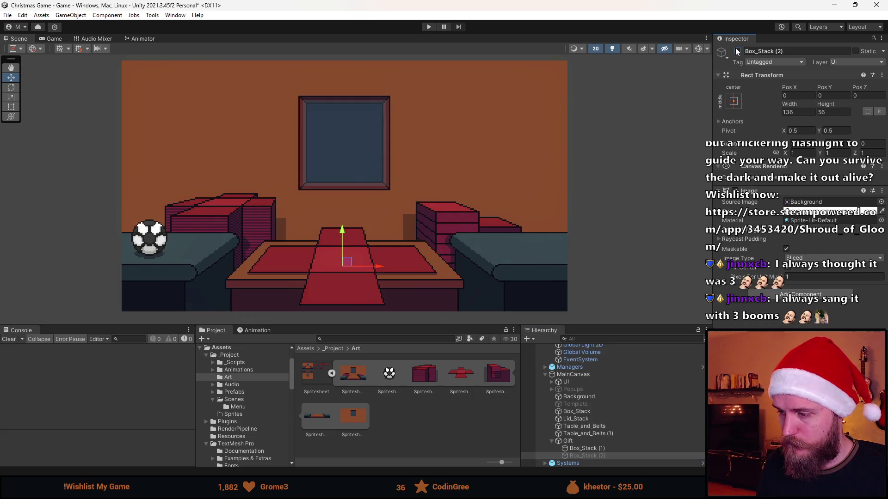
Drag Box_Stack (1) to the table centre (X 2.3, Y 1.3), then open Spritesheet in the Sprite Editor
{"action": "left_click", "coordinate": [607, 448]}
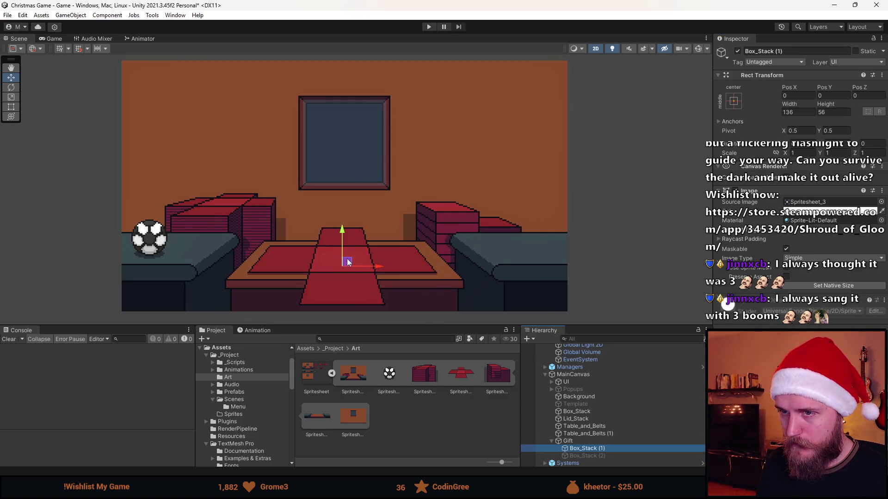
{"action": "mouse_move", "coordinate": [250, 226]}
{"action": "left_mouse_down"}
{"action": "mouse_move", "coordinate": [234, 209]}
{"action": "mouse_move", "coordinate": [301, 253]}
{"action": "mouse_move", "coordinate": [350, 260]}
{"action": "left_mouse_up"}
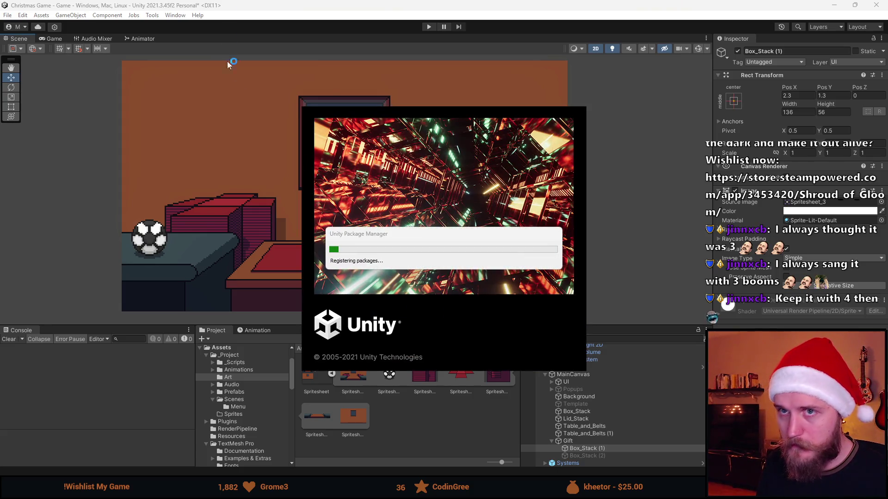
{"action": "left_click", "coordinate": [446, 421]}
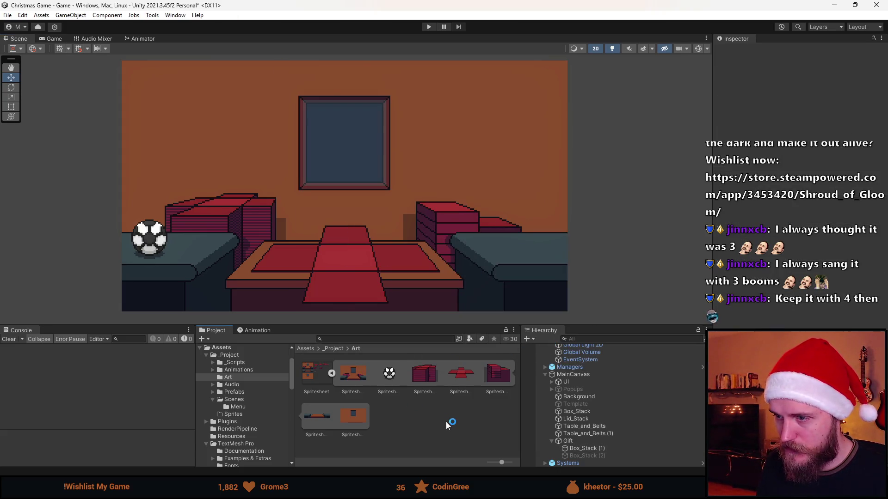
{"action": "left_click", "coordinate": [602, 449]}
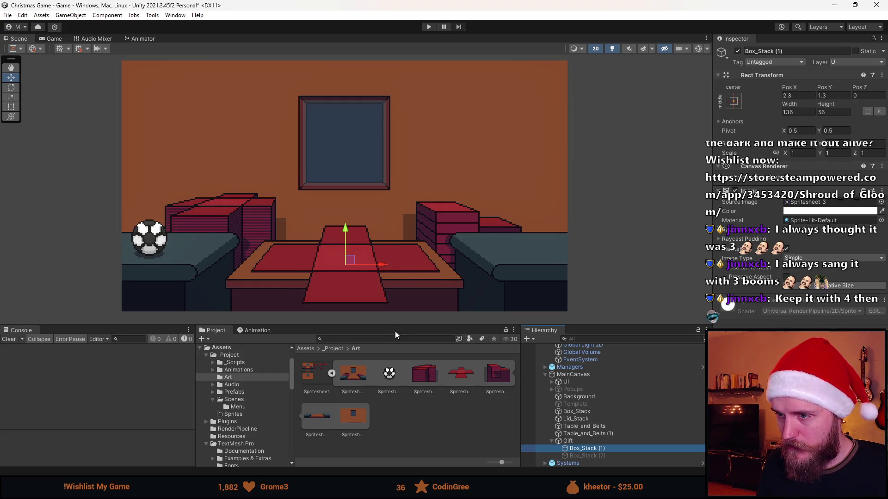
{"action": "scroll", "coordinate": [340, 240], "scroll_direction": "up", "scroll_amount": 3}
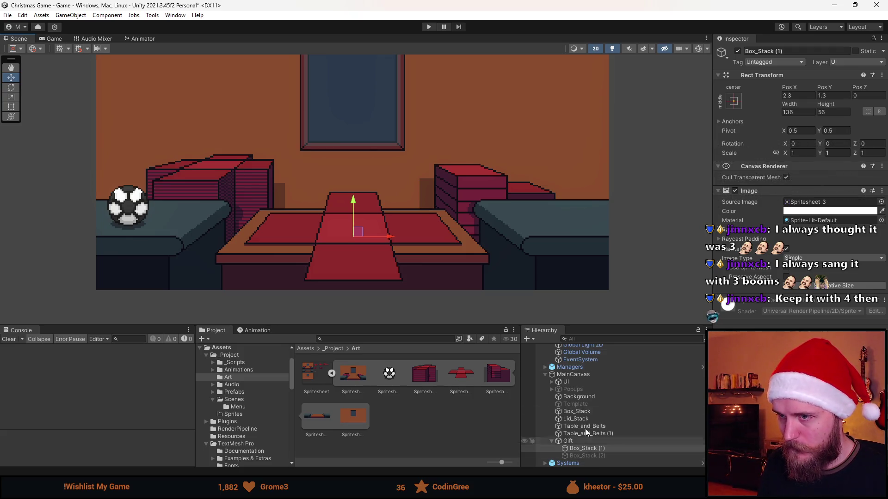
{"action": "left_click_drag", "start_coordinate": [499, 273], "coordinate": [512, 280]}
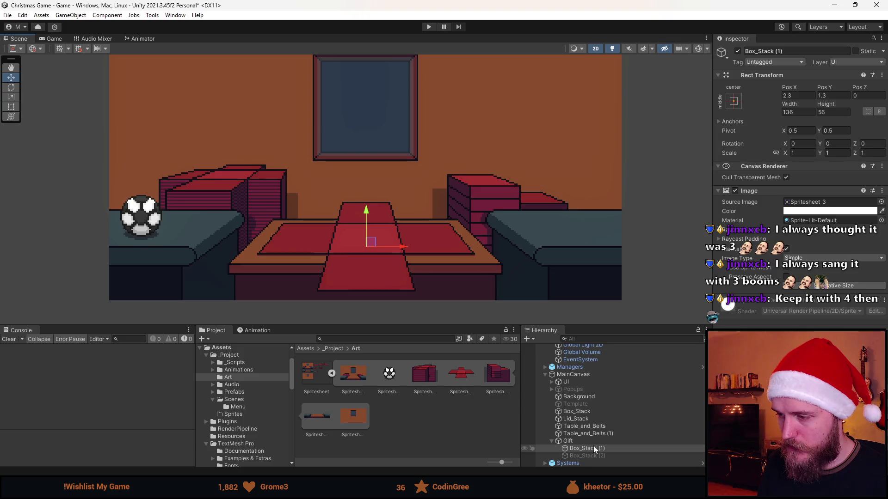
{"action": "left_click", "coordinate": [318, 373]}
{"action": "left_click", "coordinate": [856, 155]}
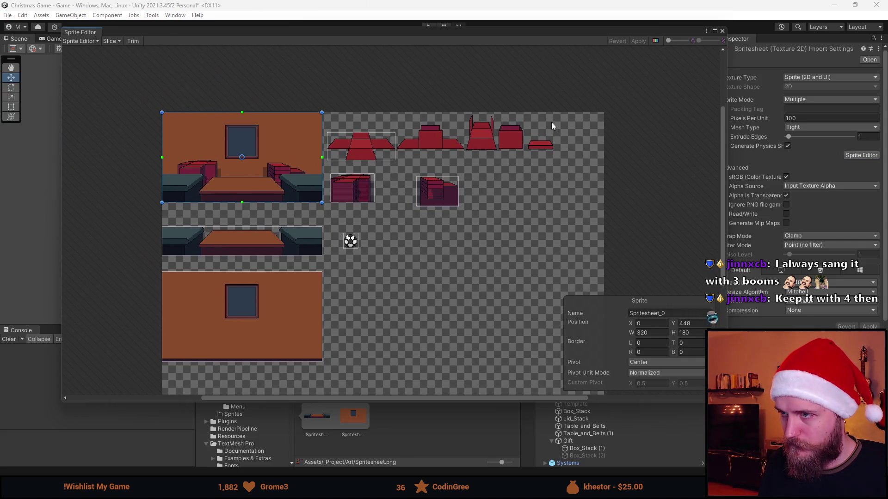
Resave the spritesheet in Aseprite and reopen it in Unity's Sprite Editor
{"action": "scroll", "coordinate": [401, 145], "scroll_direction": "up", "scroll_amount": 3}
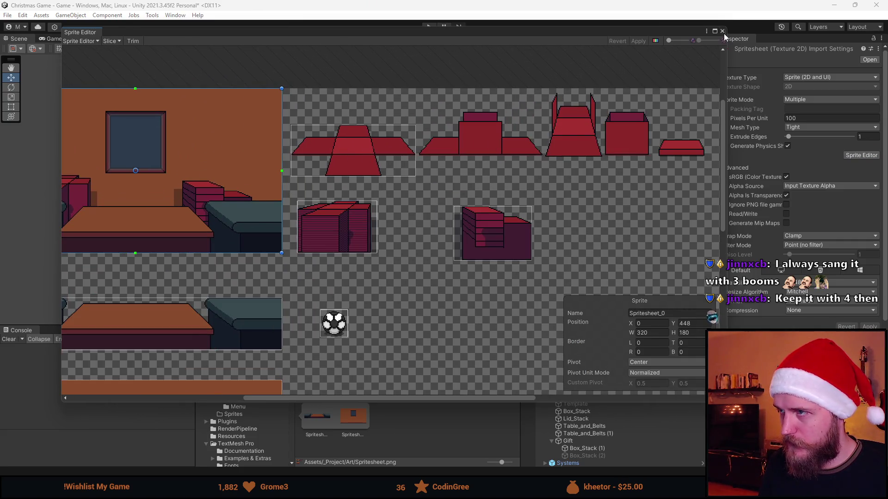
{"action": "left_click", "coordinate": [722, 31]}
{"action": "key", "text": "alt+Tab"}
{"action": "key", "text": "ctrl+s"}
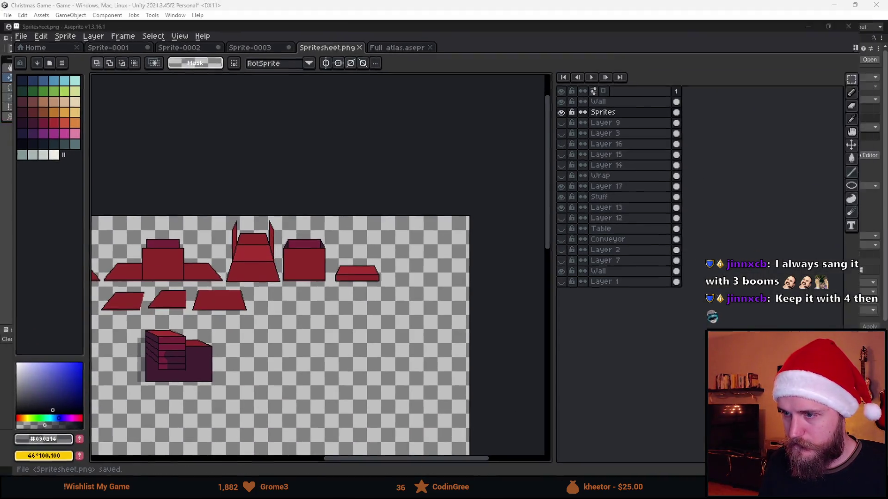
{"action": "key", "text": "alt+Tab"}
{"action": "left_click", "coordinate": [865, 156]}
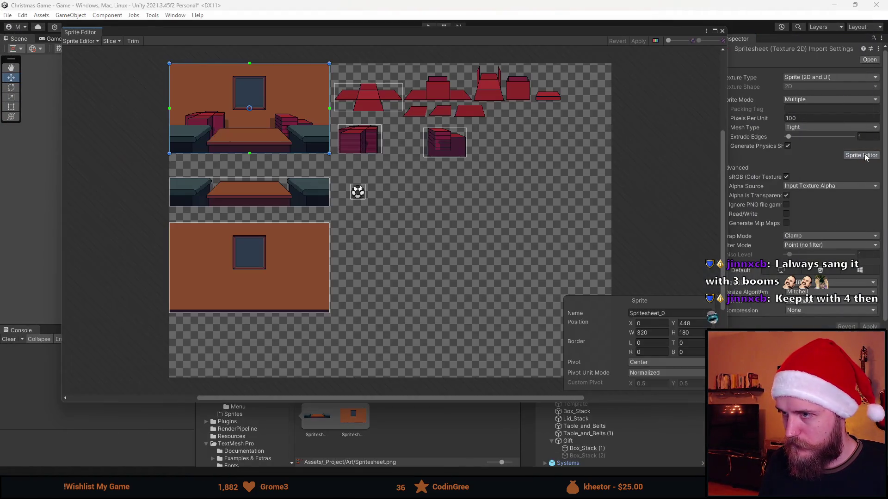
{"action": "scroll", "coordinate": [445, 142], "scroll_direction": "up", "scroll_amount": 10}
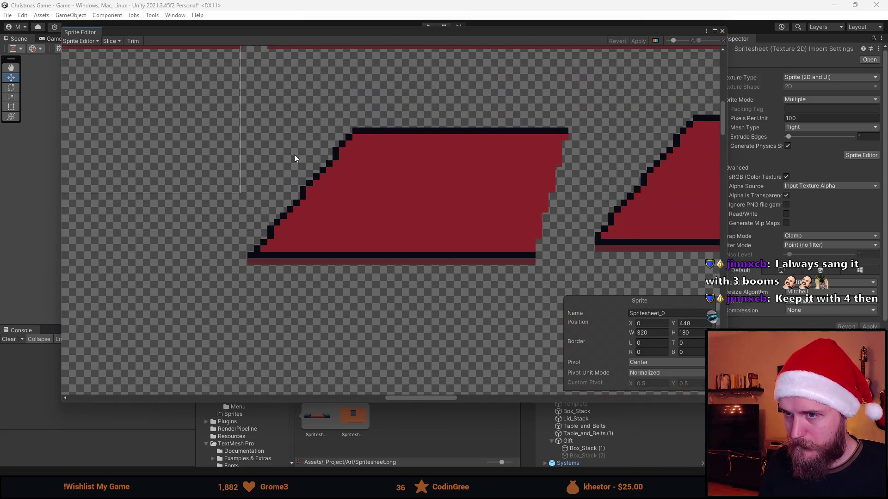
Slice the first red trapezoid piece, fine-tuning its top and bottom edges by one pixel
{"action": "left_click_drag", "start_coordinate": [267, 121], "coordinate": [567, 264]}
{"action": "left_click_drag", "start_coordinate": [267, 200], "coordinate": [248, 202]}
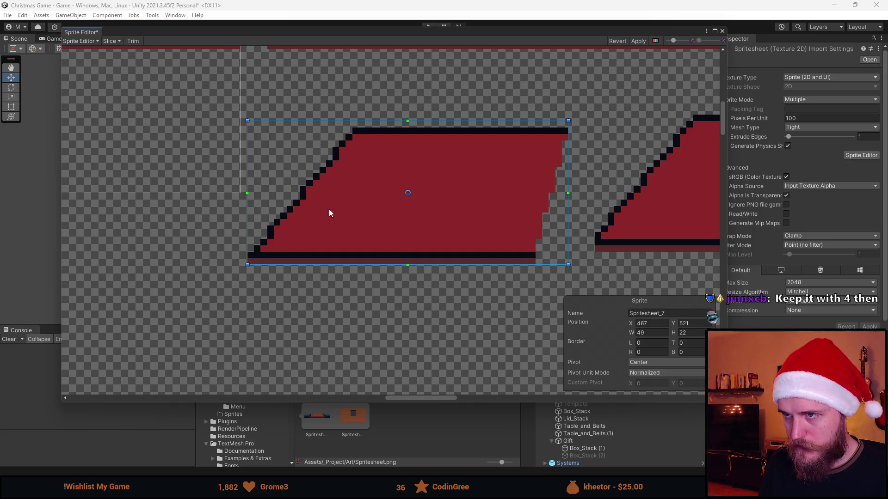
{"action": "left_click_drag", "start_coordinate": [542, 265], "coordinate": [541, 271]}
{"action": "scroll", "coordinate": [541, 254], "scroll_direction": "down", "scroll_amount": 2}
{"action": "scroll", "coordinate": [521, 229], "scroll_direction": "up", "scroll_amount": 1}
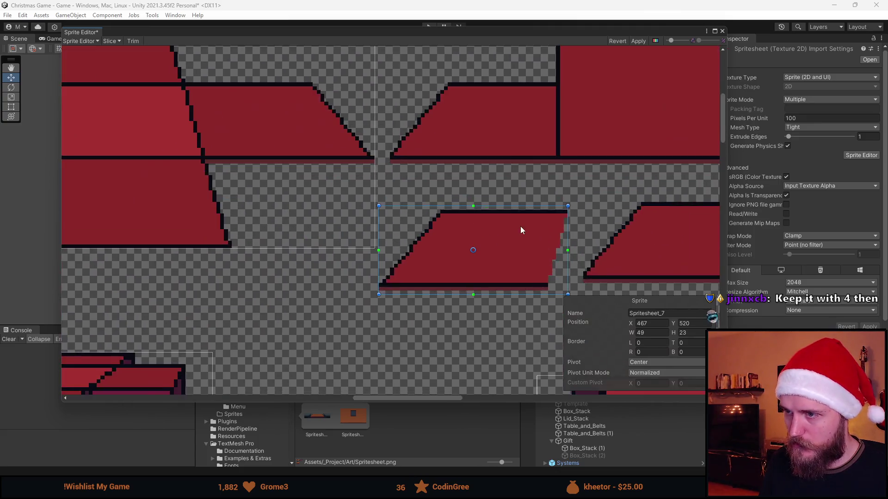
{"action": "scroll", "coordinate": [521, 224], "scroll_direction": "up", "scroll_amount": 1}
{"action": "left_click_drag", "start_coordinate": [527, 200], "coordinate": [526, 196]}
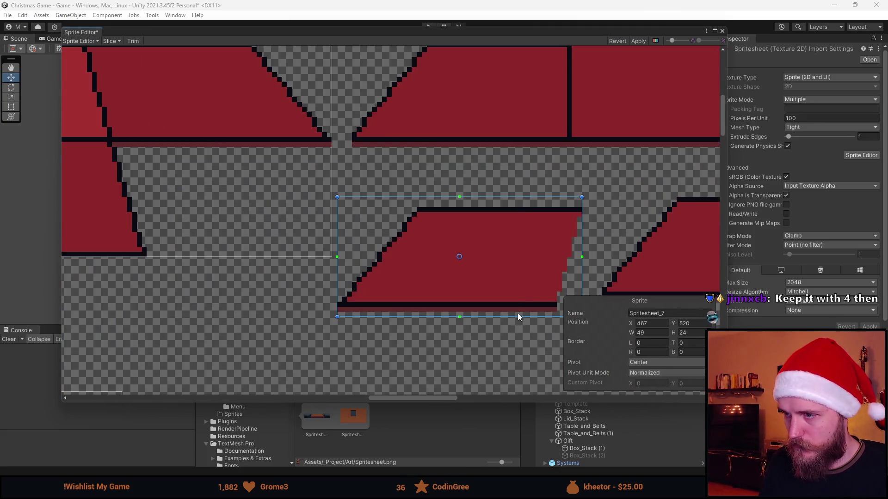
{"action": "left_click_drag", "start_coordinate": [518, 314], "coordinate": [377, 276]}
{"action": "scroll", "coordinate": [520, 320], "scroll_direction": "down", "scroll_amount": 2}
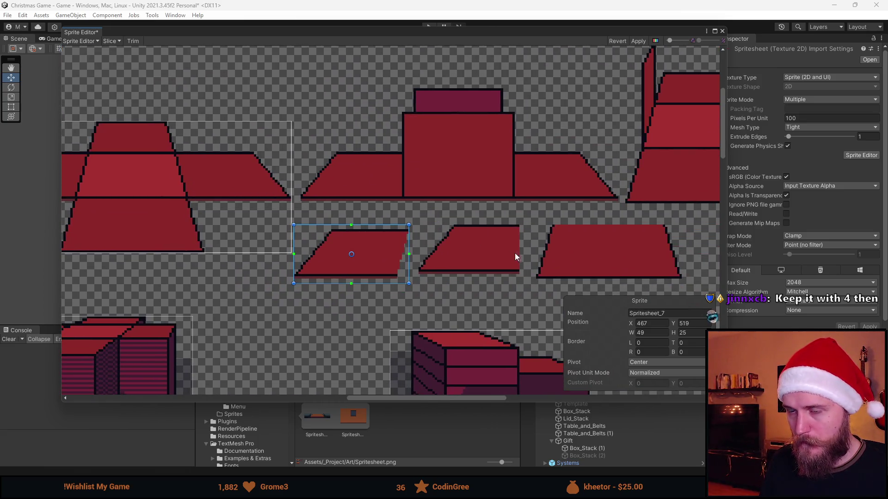
{"action": "scroll", "coordinate": [495, 254], "scroll_direction": "up", "scroll_amount": 5}
{"action": "left_click", "coordinate": [367, 326]}
Slice the second and third lid pieces, the third as Spritesheet_9, 62×23 at 570, 521
{"action": "mouse_move", "coordinate": [366, 324]}
{"action": "left_mouse_down"}
{"action": "mouse_move", "coordinate": [667, 176]}
{"action": "mouse_move", "coordinate": [678, 143]}
{"action": "left_mouse_up"}
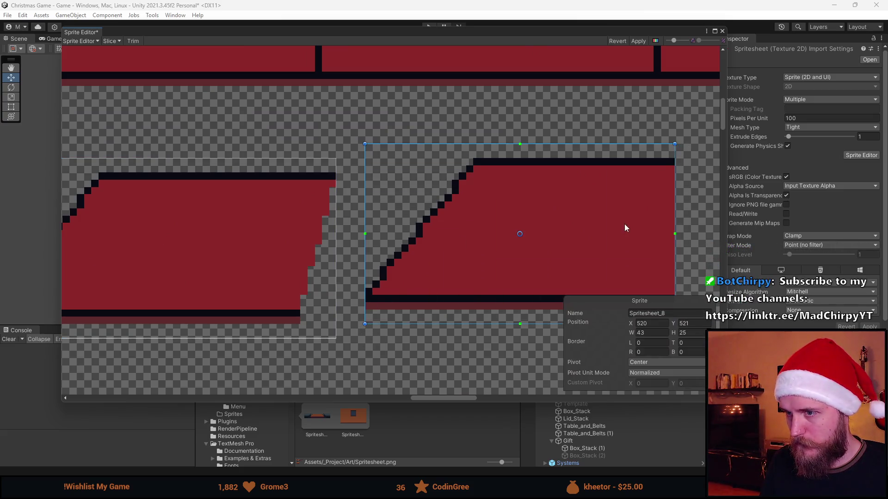
{"action": "scroll", "coordinate": [624, 224], "scroll_direction": "down", "scroll_amount": 3}
{"action": "scroll", "coordinate": [382, 219], "scroll_direction": "up", "scroll_amount": 3}
{"action": "mouse_move", "coordinate": [331, 283]}
{"action": "left_mouse_down"}
{"action": "mouse_move", "coordinate": [605, 163]}
{"action": "mouse_move", "coordinate": [655, 162]}
{"action": "left_mouse_up"}
{"action": "scroll", "coordinate": [507, 187], "scroll_direction": "down", "scroll_amount": 5}
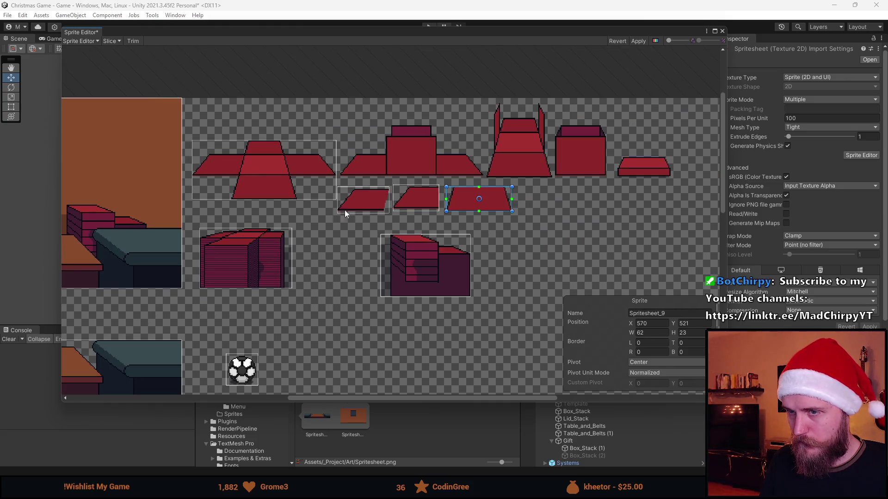
Float the Sprite Editor in its own window and slice a new sprite around the flat slab
{"action": "mouse_move", "coordinate": [387, 32]}
{"action": "left_mouse_down"}
{"action": "mouse_move", "coordinate": [441, 407]}
{"action": "mouse_move", "coordinate": [426, 80]}
{"action": "mouse_move", "coordinate": [417, 72]}
{"action": "left_mouse_up"}
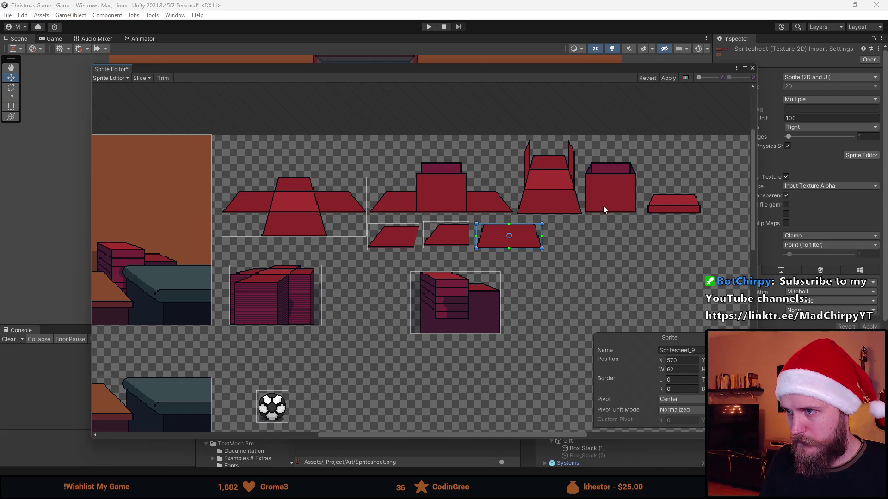
{"action": "scroll", "coordinate": [589, 203], "scroll_direction": "up", "scroll_amount": 1}
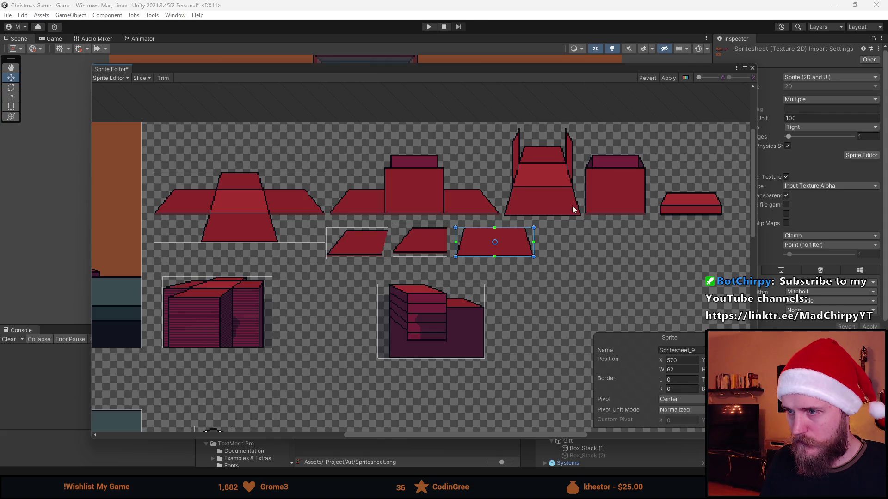
{"action": "scroll", "coordinate": [667, 209], "scroll_direction": "up", "scroll_amount": 5}
{"action": "scroll", "coordinate": [615, 229], "scroll_direction": "up", "scroll_amount": 5}
{"action": "mouse_move", "coordinate": [295, 343]}
{"action": "left_mouse_down"}
{"action": "mouse_move", "coordinate": [660, 237]}
{"action": "mouse_move", "coordinate": [662, 198]}
{"action": "mouse_move", "coordinate": [673, 199]}
{"action": "left_mouse_up"}
Select the trapezoid-and-box sprite and reposition its rectangle
{"action": "scroll", "coordinate": [668, 205], "scroll_direction": "down", "scroll_amount": 10}
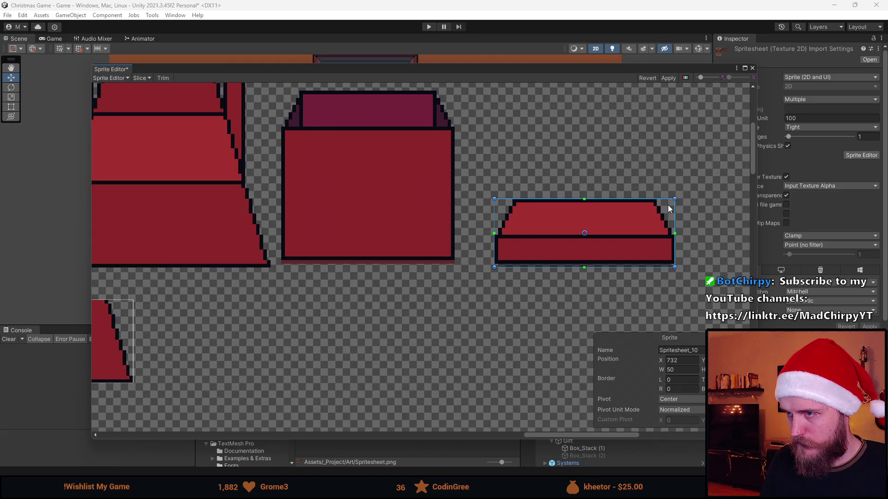
{"action": "scroll", "coordinate": [457, 198], "scroll_direction": "up", "scroll_amount": 3}
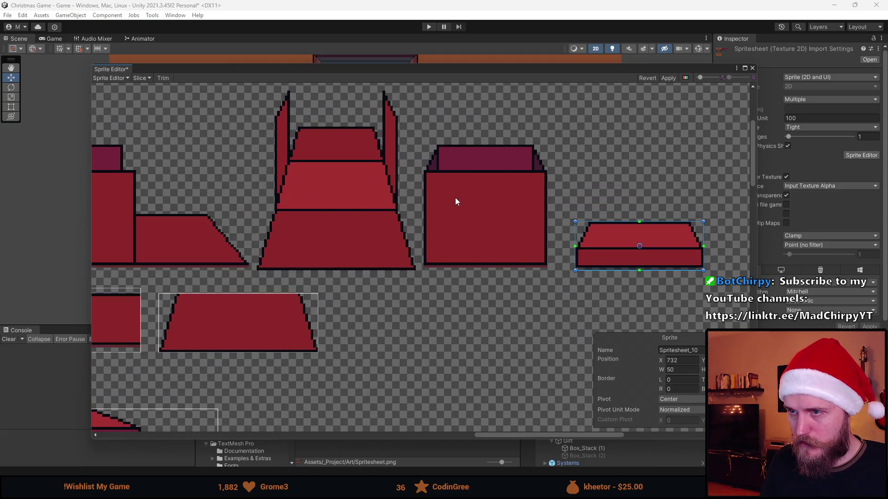
{"action": "scroll", "coordinate": [308, 214], "scroll_direction": "down", "scroll_amount": 3}
{"action": "scroll", "coordinate": [520, 228], "scroll_direction": "left", "scroll_amount": 5}
{"action": "scroll", "coordinate": [365, 252], "scroll_direction": "up", "scroll_amount": 4}
{"action": "scroll", "coordinate": [321, 259], "scroll_direction": "up", "scroll_amount": 2}
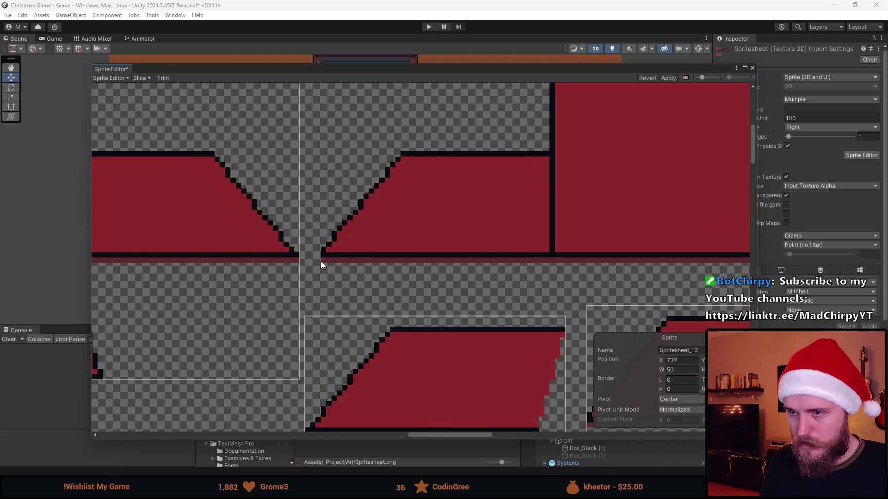
{"action": "left_click", "coordinate": [320, 262]}
{"action": "scroll", "coordinate": [731, 142], "scroll_direction": "down", "scroll_amount": 2}
{"action": "mouse_move", "coordinate": [642, 157]}
{"action": "left_mouse_down"}
{"action": "mouse_move", "coordinate": [383, 254]}
{"action": "mouse_move", "coordinate": [631, 165]}
{"action": "left_mouse_up"}
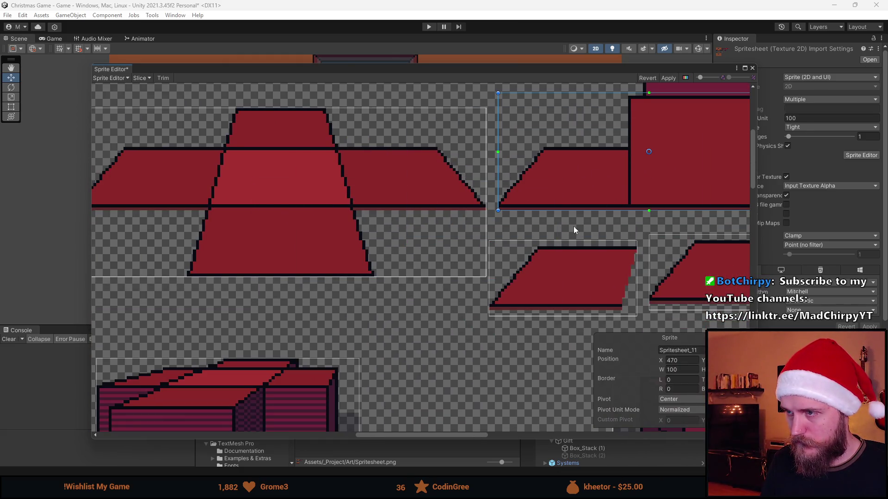
Enlarge the trapezoid-and-box sprite rectangle up and right so it covers the box
{"action": "left_click_drag", "start_coordinate": [586, 223], "coordinate": [537, 238]}
{"action": "scroll", "coordinate": [509, 229], "scroll_direction": "up", "scroll_amount": 5}
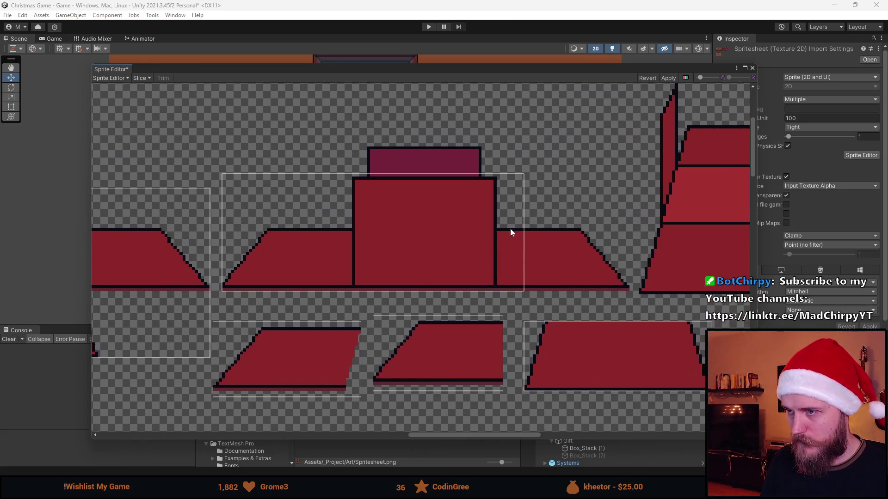
{"action": "left_click", "coordinate": [526, 209]}
{"action": "left_click_drag", "start_coordinate": [546, 173], "coordinate": [666, 127]}
{"action": "left_click_drag", "start_coordinate": [446, 185], "coordinate": [510, 192]}
Slice a sprite around the tall open box, including its flaps
{"action": "scroll", "coordinate": [510, 191], "scroll_direction": "down", "scroll_amount": 4}
{"action": "scroll", "coordinate": [428, 242], "scroll_direction": "up", "scroll_amount": 3}
{"action": "mouse_move", "coordinate": [352, 316]}
{"action": "left_mouse_down"}
{"action": "mouse_move", "coordinate": [592, 134]}
{"action": "mouse_move", "coordinate": [568, 83]}
{"action": "left_mouse_up"}
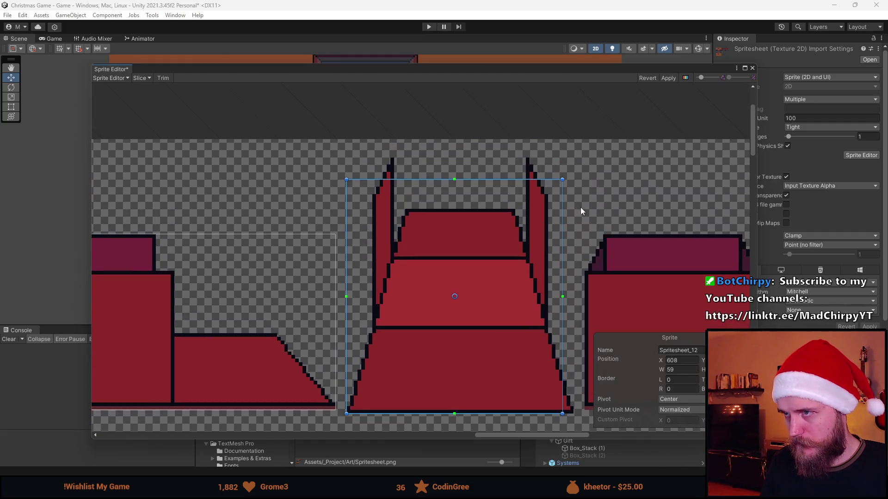
{"action": "left_click_drag", "start_coordinate": [511, 180], "coordinate": [512, 158]}
{"action": "left_click_drag", "start_coordinate": [563, 353], "coordinate": [573, 352]}
Slice a tightly fitted sprite around the closed red box
{"action": "scroll", "coordinate": [615, 257], "scroll_direction": "down", "scroll_amount": 3}
{"action": "scroll", "coordinate": [381, 266], "scroll_direction": "up", "scroll_amount": 3}
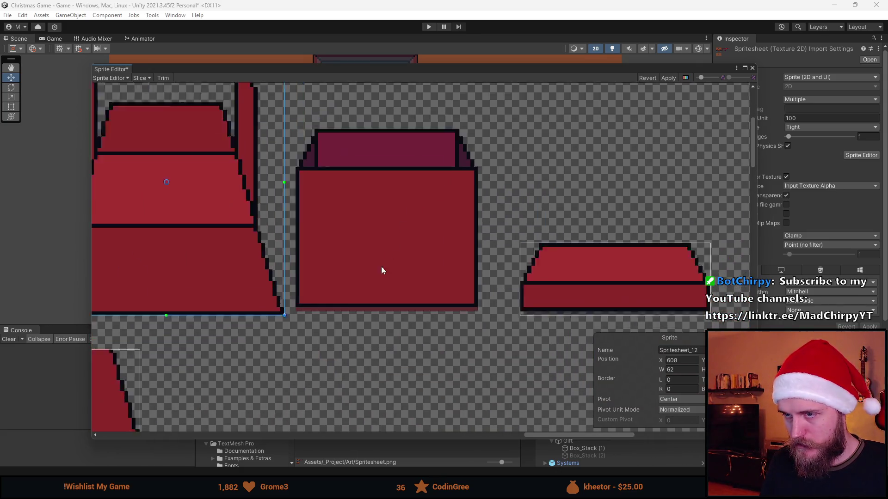
{"action": "scroll", "coordinate": [381, 271], "scroll_direction": "up", "scroll_amount": 1}
{"action": "mouse_move", "coordinate": [288, 315]}
{"action": "left_mouse_down"}
{"action": "mouse_move", "coordinate": [389, 239]}
{"action": "mouse_move", "coordinate": [493, 117]}
{"action": "mouse_move", "coordinate": [485, 117]}
{"action": "left_mouse_up"}
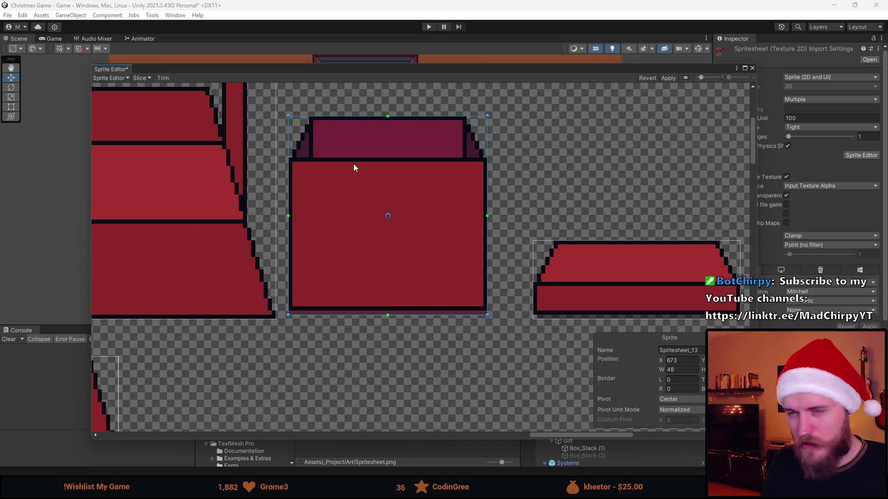
{"action": "scroll", "coordinate": [356, 168], "scroll_direction": "down", "scroll_amount": 5}
{"action": "scroll", "coordinate": [369, 156], "scroll_direction": "up", "scroll_amount": 6}
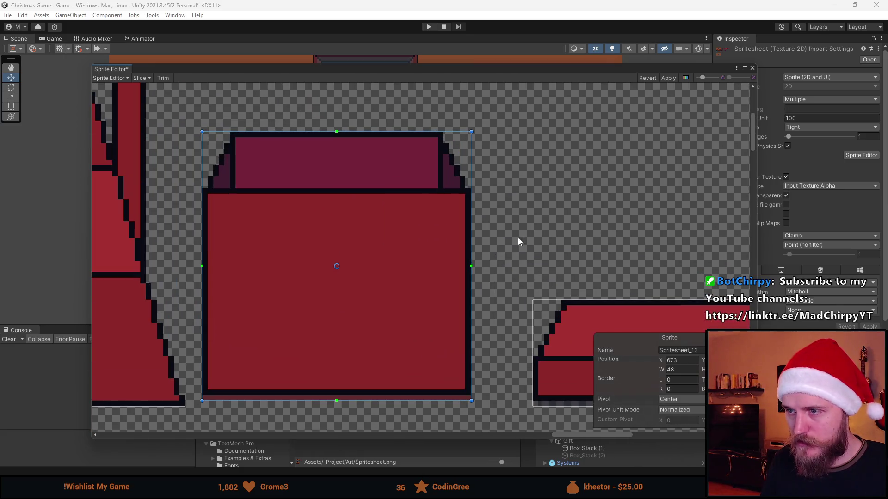
{"action": "mouse_move", "coordinate": [480, 188]}
{"action": "left_mouse_down"}
{"action": "mouse_move", "coordinate": [220, 351]}
{"action": "mouse_move", "coordinate": [203, 401]}
{"action": "left_mouse_up"}
{"action": "left_click_drag", "start_coordinate": [483, 310], "coordinate": [471, 309]}
Apply the new slices to the spritesheet and close the Sprite Editor
{"action": "scroll", "coordinate": [356, 256], "scroll_direction": "down", "scroll_amount": 4}
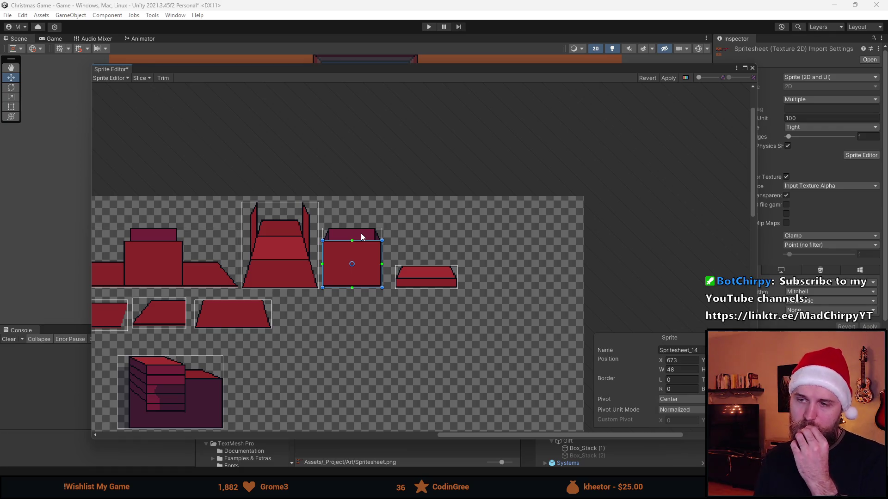
{"action": "scroll", "coordinate": [361, 233], "scroll_direction": "down", "scroll_amount": 2}
{"action": "scroll", "coordinate": [308, 297], "scroll_direction": "left", "scroll_amount": 3}
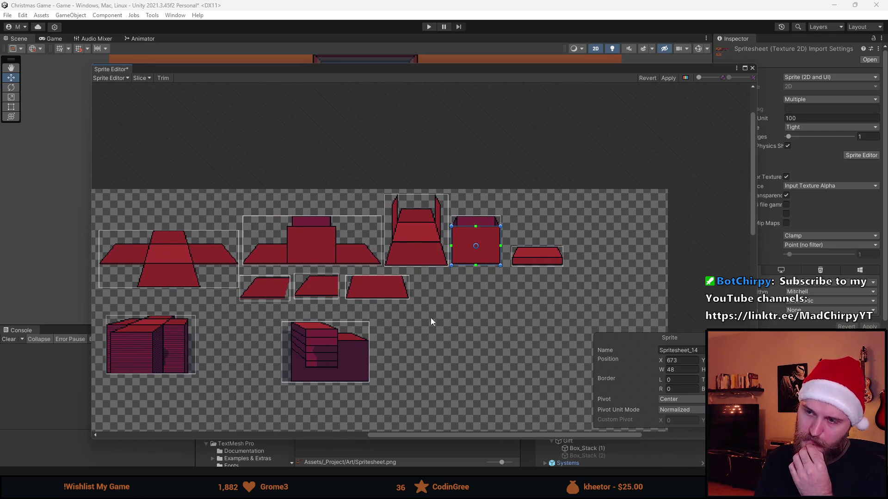
{"action": "scroll", "coordinate": [460, 301], "scroll_direction": "down", "scroll_amount": 1}
{"action": "scroll", "coordinate": [370, 320], "scroll_direction": "left", "scroll_amount": 6}
{"action": "mouse_move", "coordinate": [454, 290]}
{"action": "left_mouse_down"}
{"action": "mouse_move", "coordinate": [575, 170]}
{"action": "mouse_move", "coordinate": [652, 135]}
{"action": "mouse_move", "coordinate": [472, 277]}
{"action": "mouse_move", "coordinate": [612, 239]}
{"action": "left_mouse_up"}
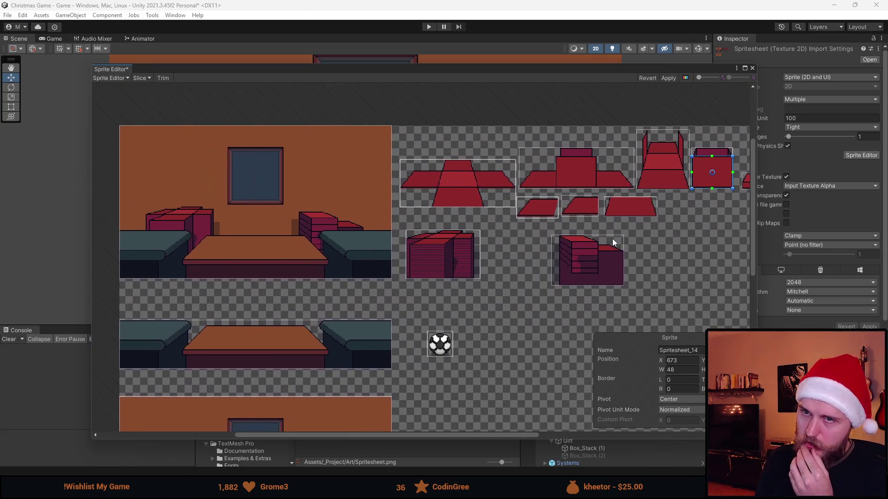
{"action": "left_click", "coordinate": [671, 77]}
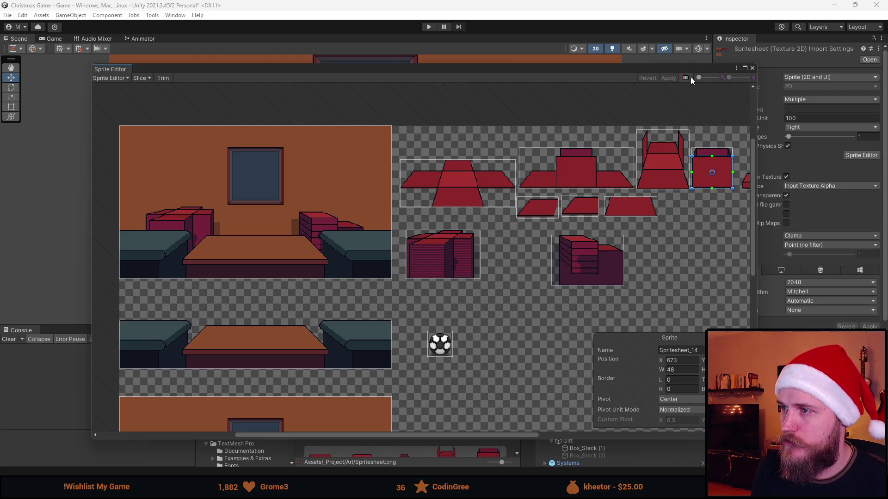
{"action": "left_click", "coordinate": [752, 68]}
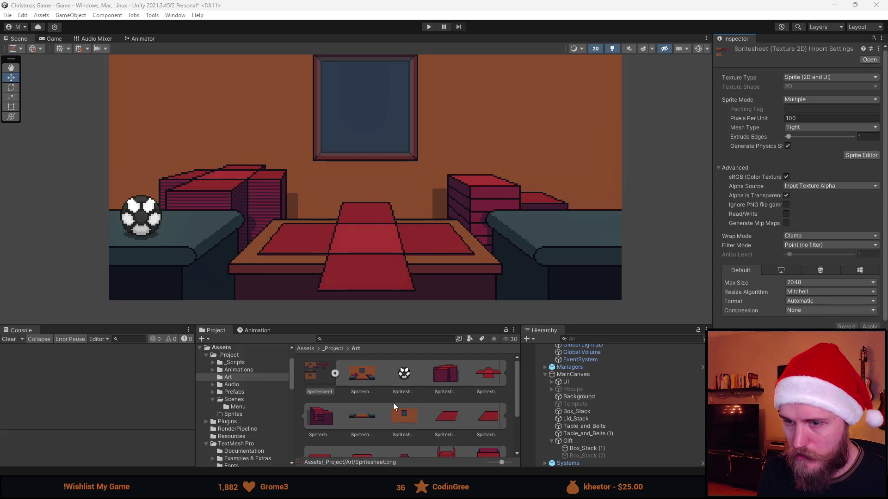
Open the _Scripts folder in the Project panel
{"action": "left_click", "coordinate": [243, 362]}
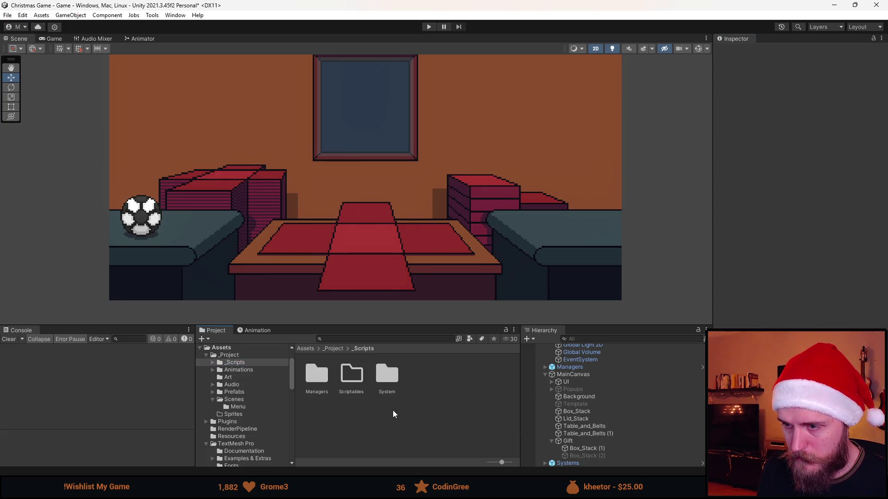
Import the Interactable.cs script from Explorer into the _Scripts folder
{"action": "right_click", "coordinate": [394, 401]}
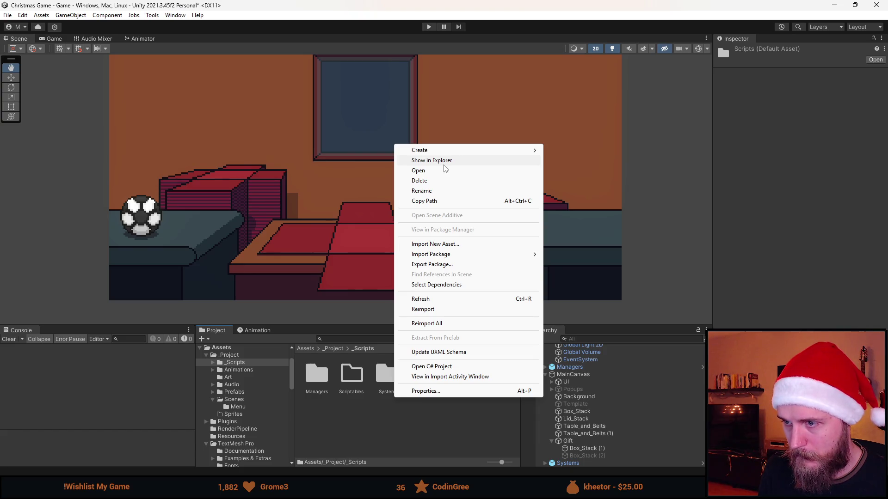
{"action": "left_click", "coordinate": [383, 435]}
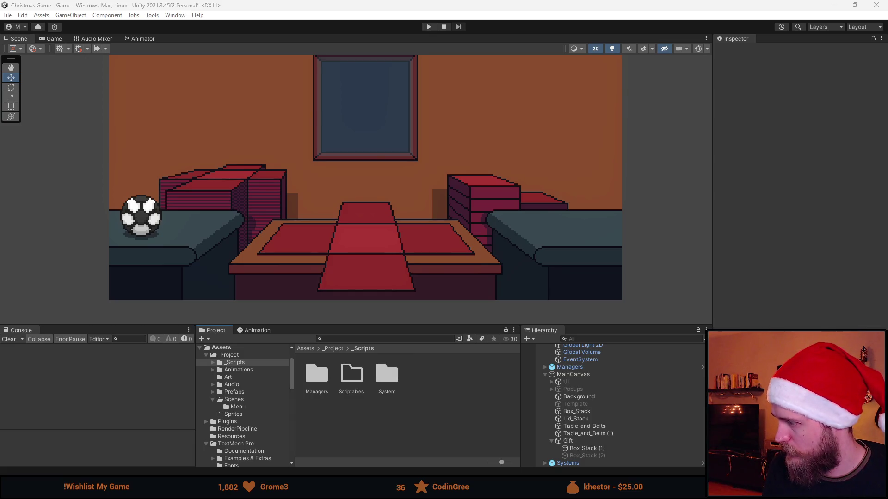
{"action": "left_click_drag", "start_coordinate": [429, 391], "coordinate": [429, 390]}
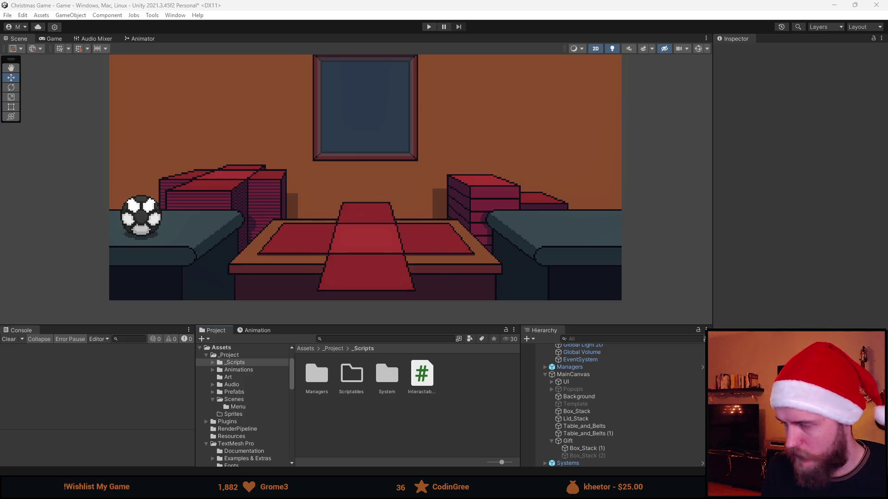
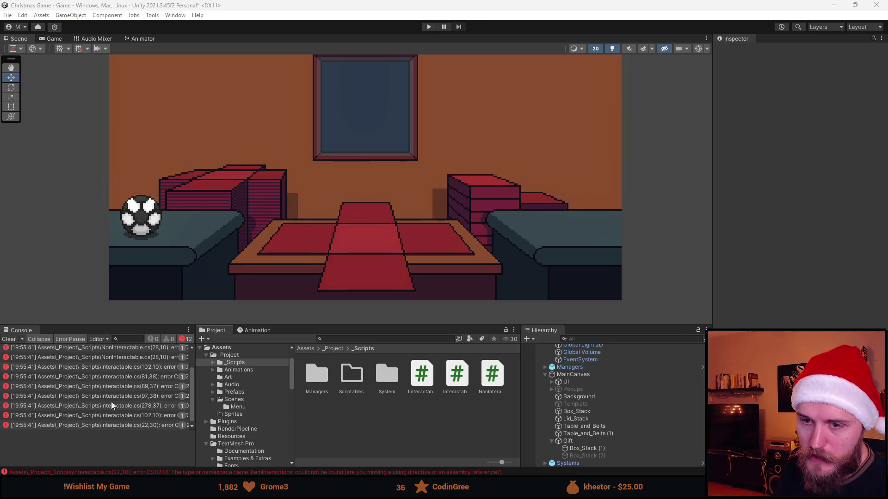
Open IInteractable.cs in Visual Studio after revealing its file in the _Project folder in Explorer
{"action": "scroll", "coordinate": [111, 405], "scroll_direction": "up", "scroll_amount": 2}
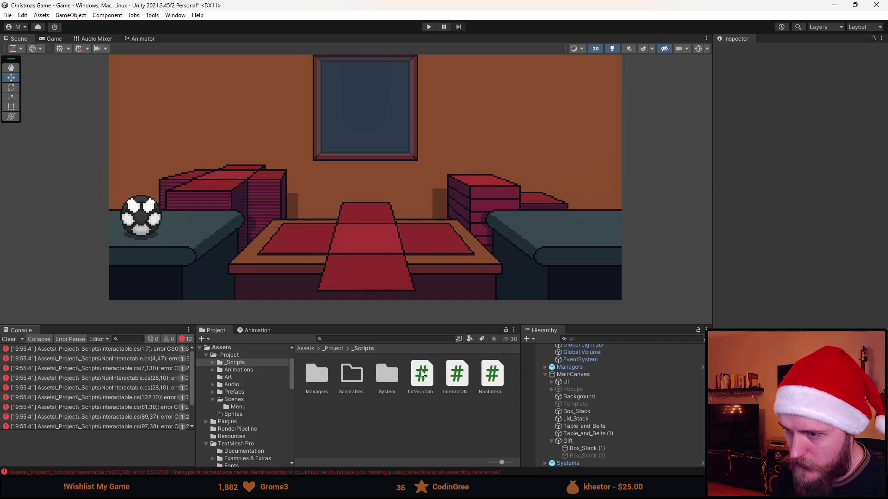
{"action": "double_click", "coordinate": [422, 374]}
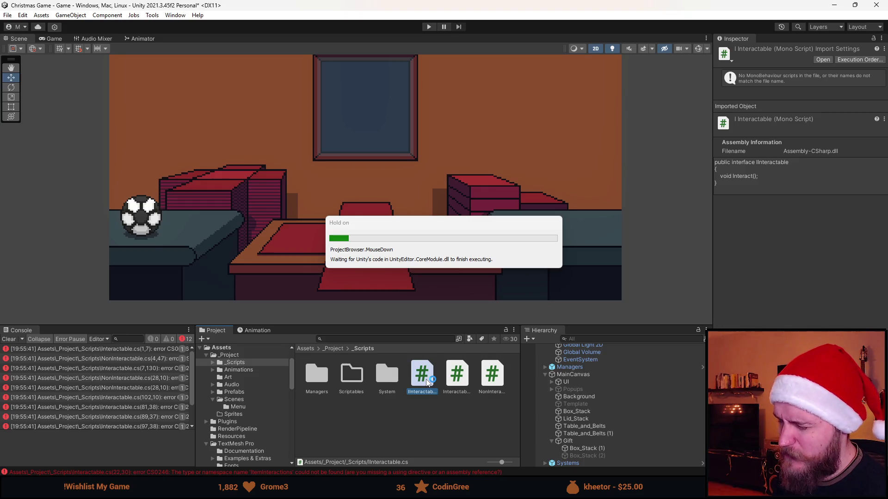
{"action": "right_click", "coordinate": [421, 377]}
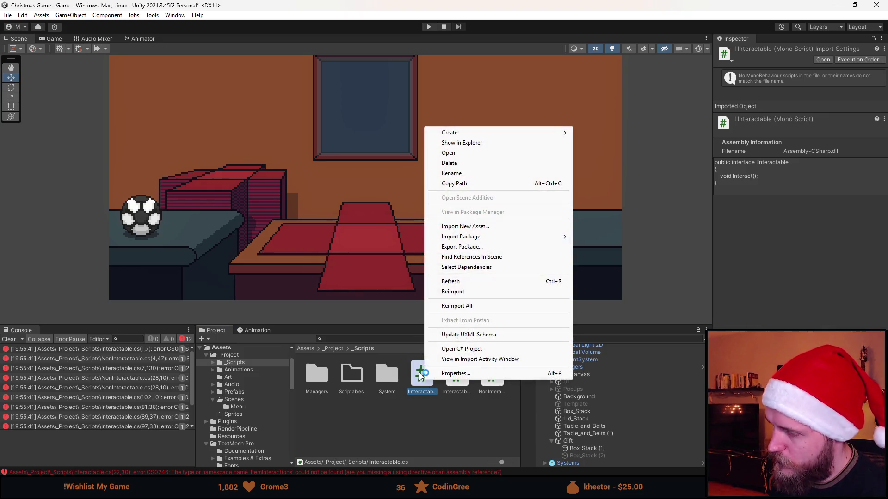
{"action": "left_click", "coordinate": [462, 142]}
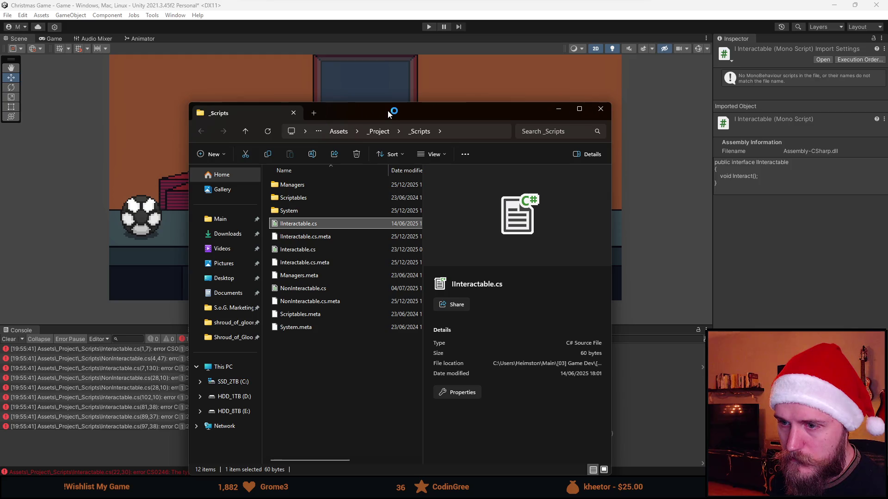
{"action": "left_click", "coordinate": [379, 131]}
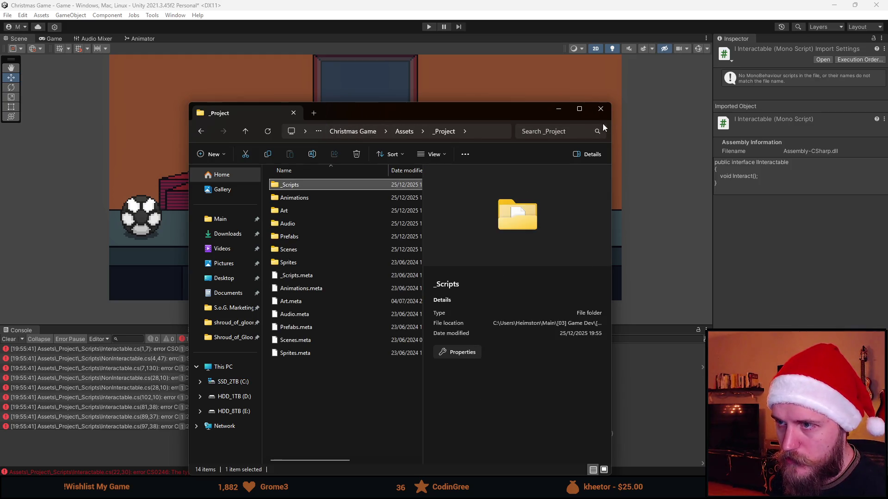
{"action": "left_click", "coordinate": [601, 108]}
{"action": "left_click", "coordinate": [823, 60]}
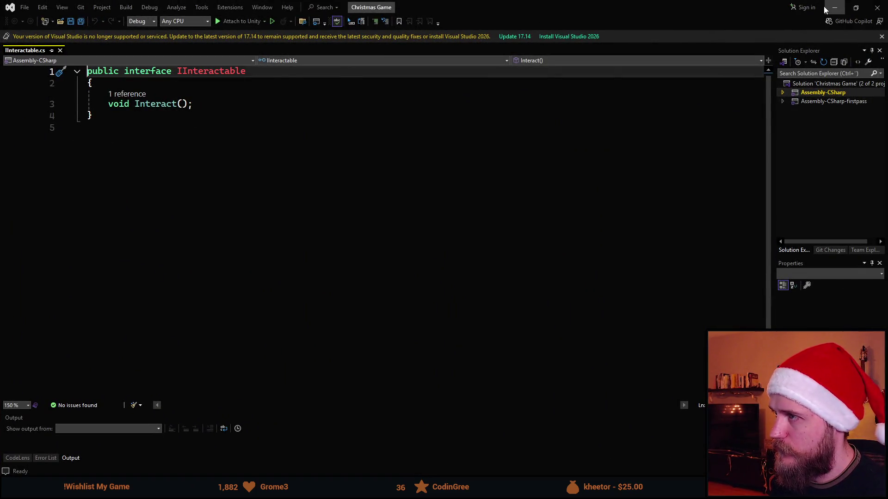
Open Interactable.cs from Unity and delete the InteractionTipShown field
{"action": "left_click", "coordinate": [826, 8]}
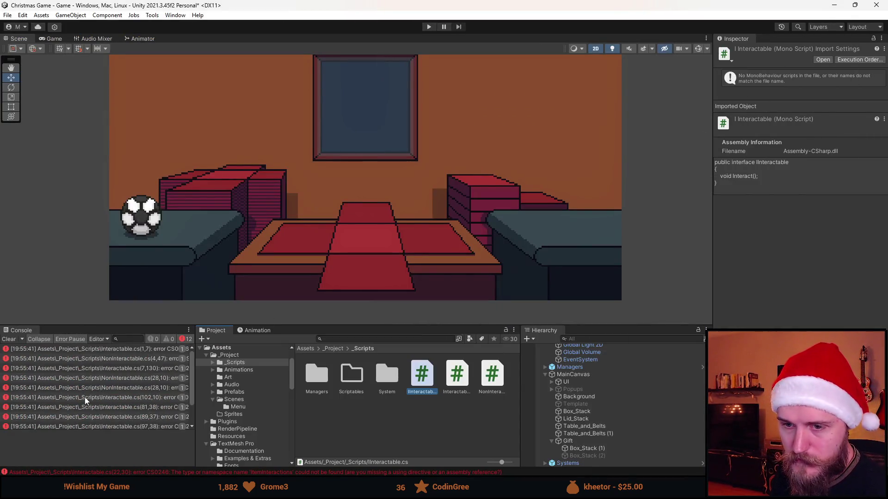
{"action": "double_click", "coordinate": [458, 377]}
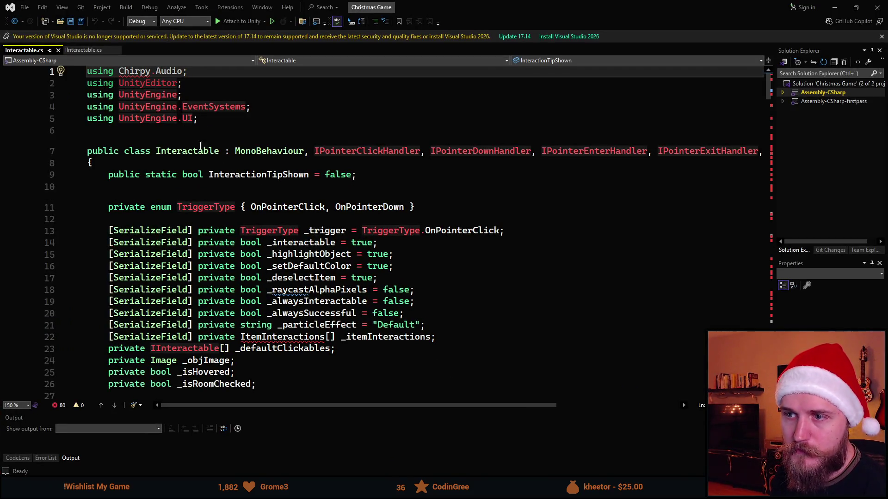
{"action": "left_click", "coordinate": [241, 166]}
{"action": "left_click", "coordinate": [241, 178]}
{"action": "key", "text": "shift+End"}
{"action": "key", "text": "Delete"}
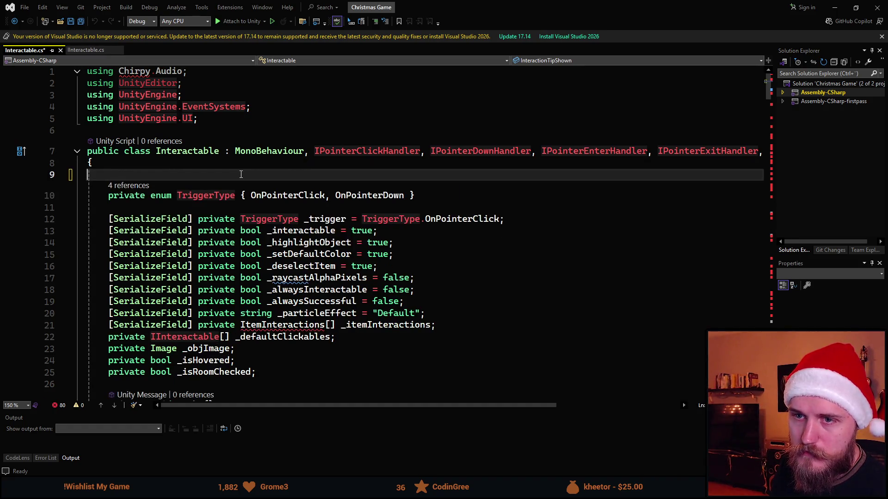
{"action": "key", "text": "BackSpace"}
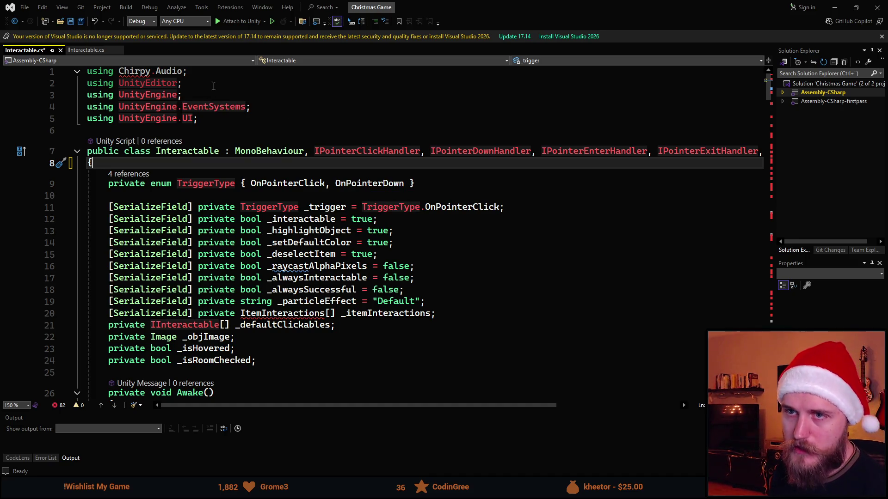
Remove the using Chirpy.Audio import and the _interactable field
{"action": "left_click", "coordinate": [158, 71]}
{"action": "key", "text": "ctrl+x"}
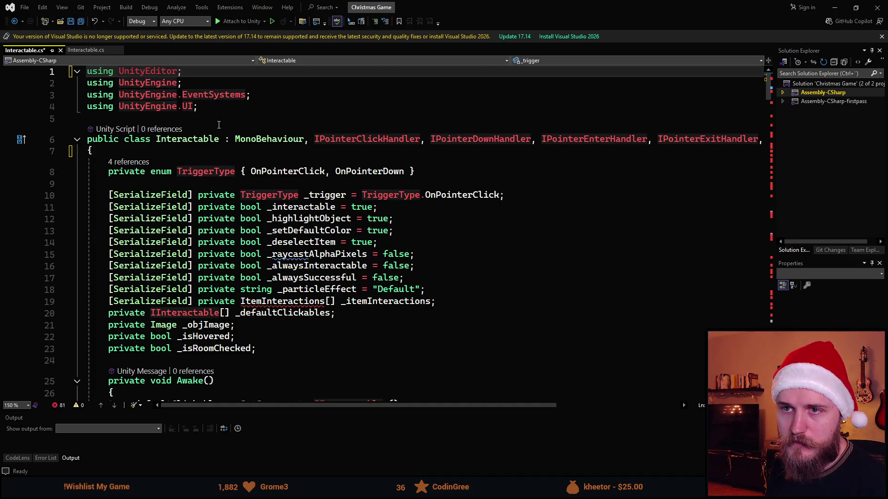
{"action": "scroll", "coordinate": [238, 218], "scroll_direction": "down", "scroll_amount": 1}
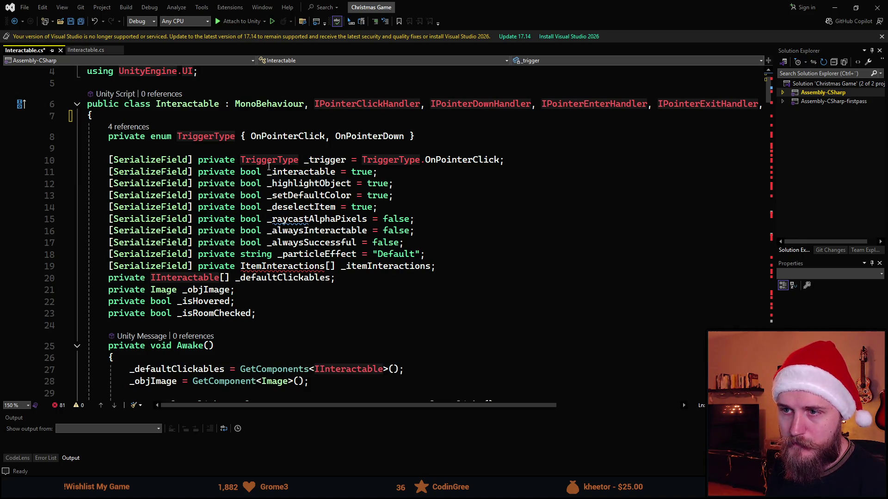
{"action": "triple_click", "coordinate": [301, 171]}
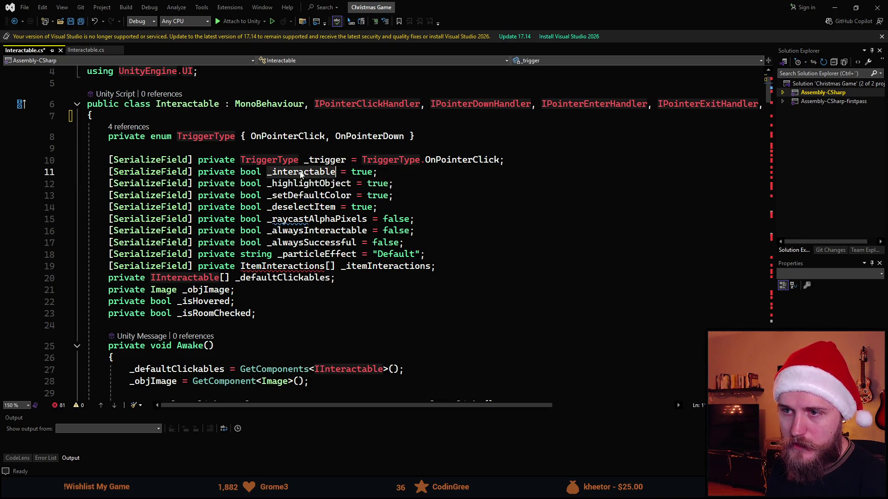
{"action": "key", "text": "ctrl+x"}
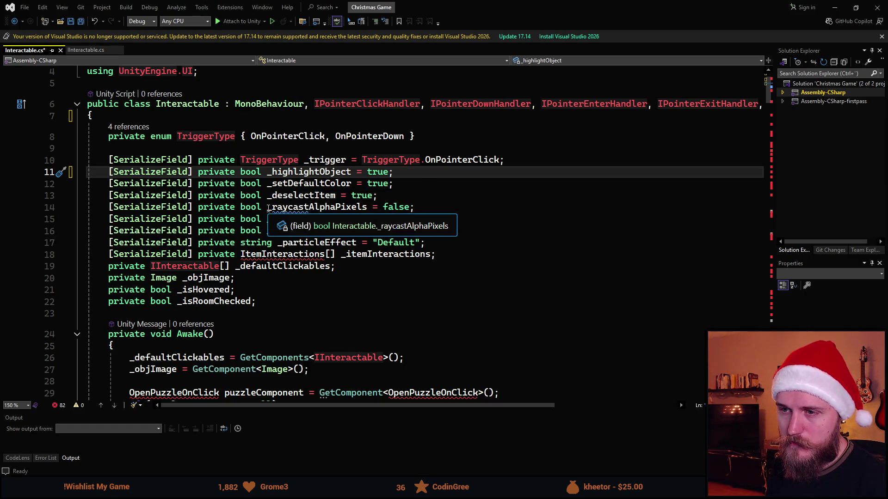
Delete the _deselectItem, _alwaysInteractable, _particleEffect and _itemInteractions fields
{"action": "left_click", "coordinate": [308, 196]}
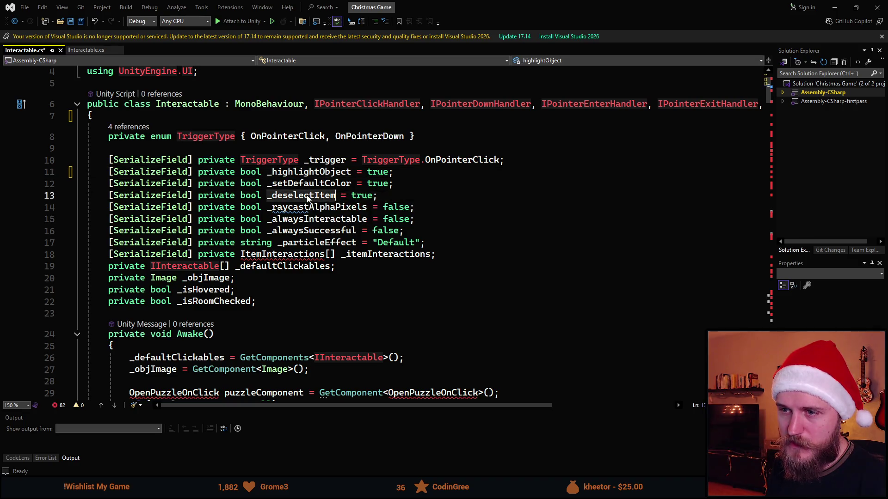
{"action": "key", "text": "ctrl+x"}
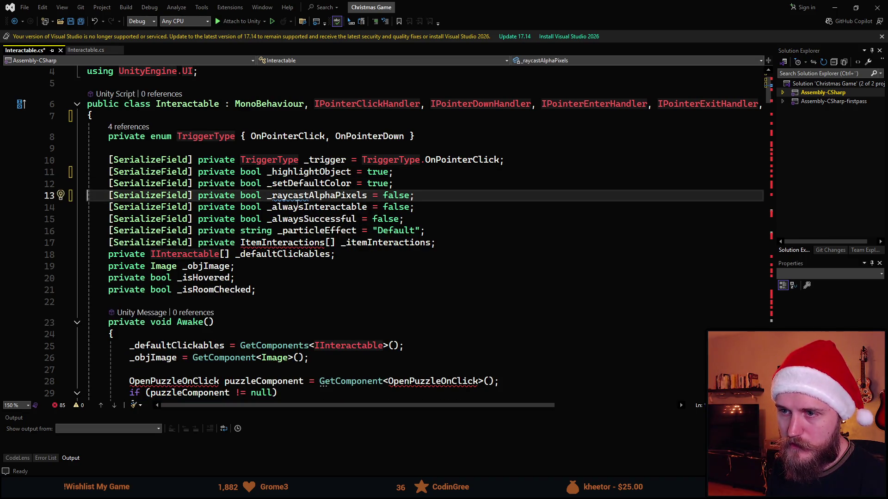
{"action": "left_click", "coordinate": [298, 208]}
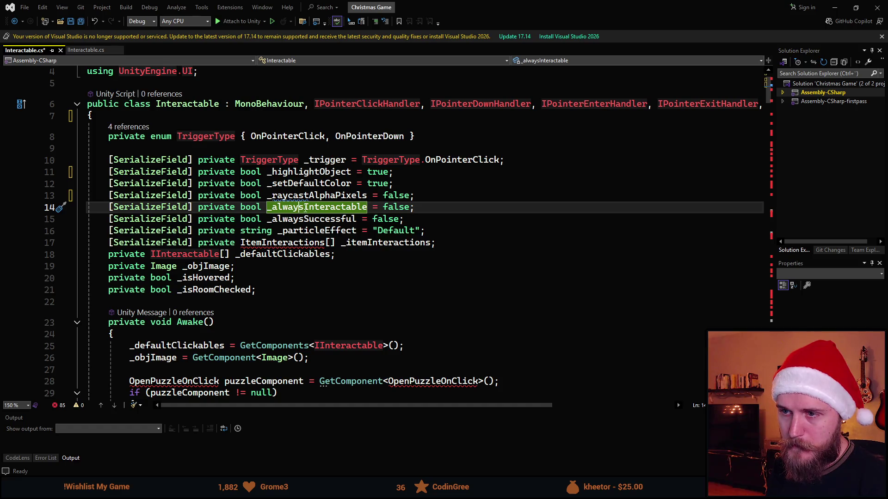
{"action": "key", "text": "ctrl+x"}
{"action": "key", "text": "ctrl+x"}
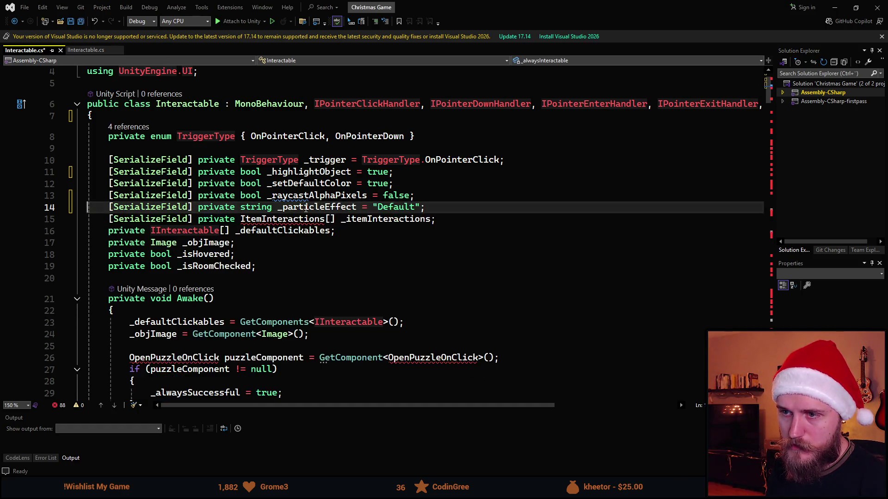
{"action": "key", "text": "shift+End"}
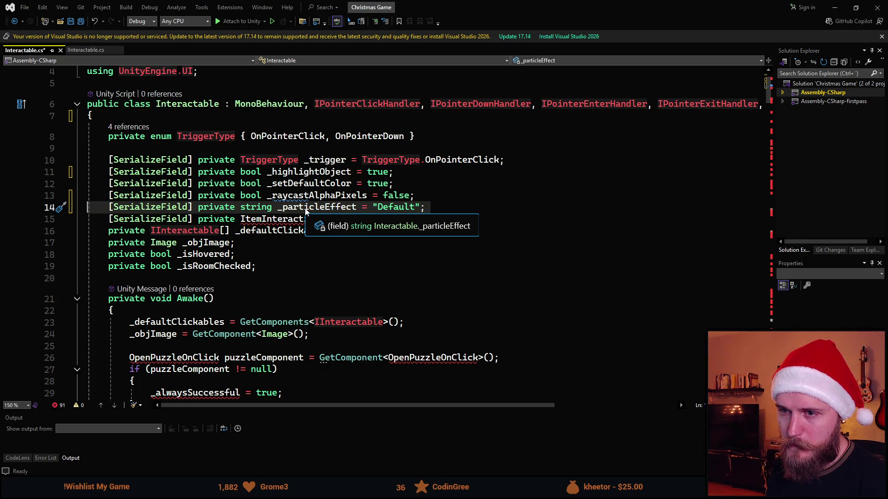
{"action": "key", "text": "ctrl+x"}
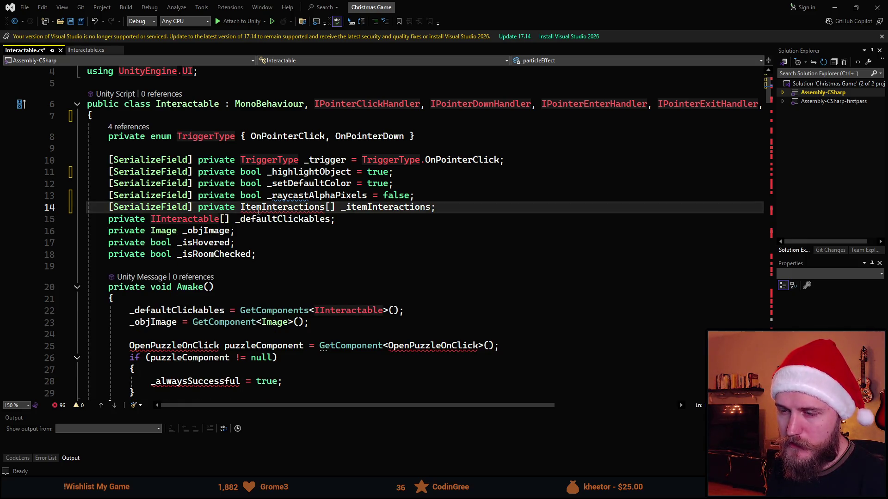
{"action": "key", "text": "ctrl+x"}
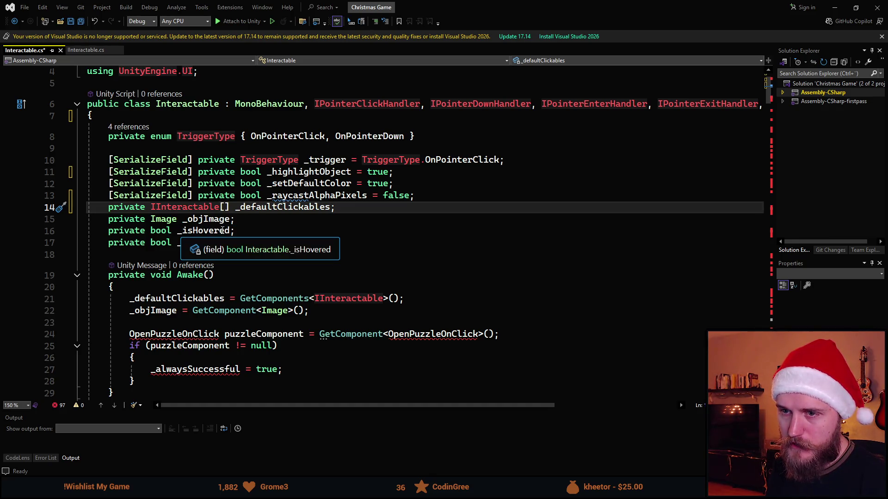
{"action": "scroll", "coordinate": [219, 259], "scroll_direction": "down", "scroll_amount": 3}
Delete the _isRoomChecked field and the puzzleComponent lookup block in Awake()
{"action": "left_click", "coordinate": [211, 208]}
{"action": "key", "text": "ctrl+x"}
{"action": "scroll", "coordinate": [257, 209], "scroll_direction": "down", "scroll_amount": 3}
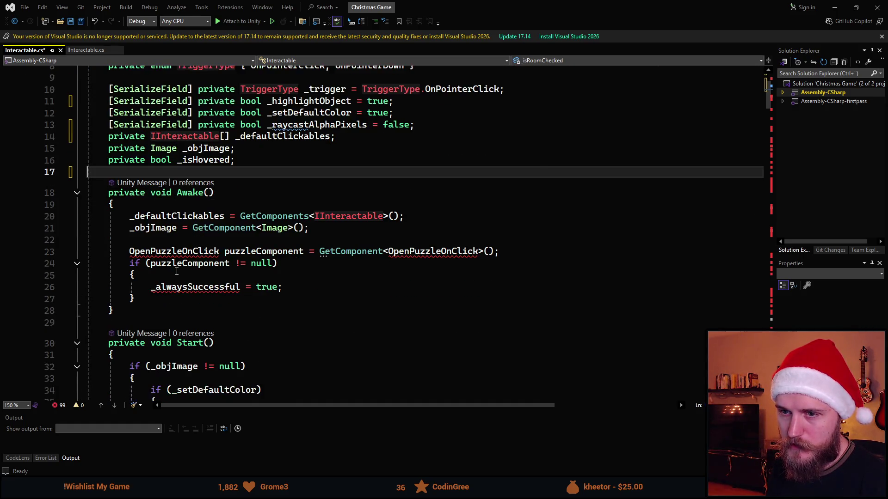
{"action": "left_click", "coordinate": [236, 251]}
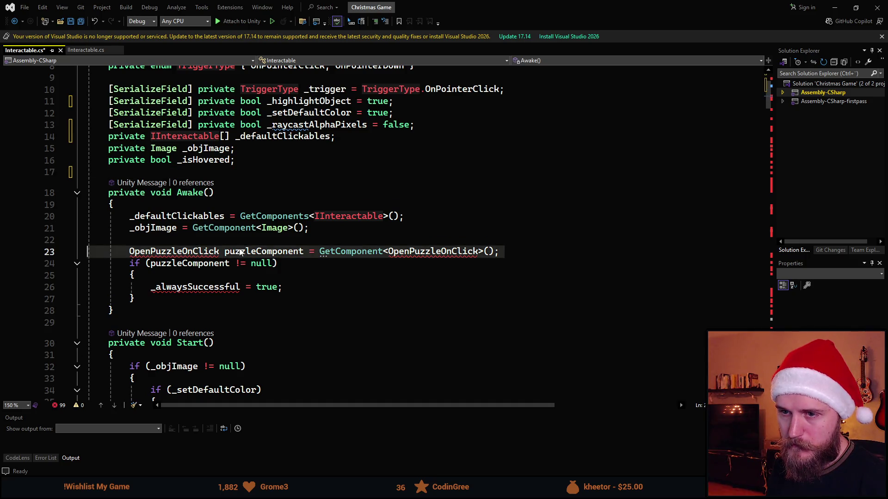
{"action": "left_click_drag", "start_coordinate": [65, 299], "coordinate": [64, 252]}
{"action": "key", "text": "Delete"}
{"action": "key", "text": "BackSpace"}
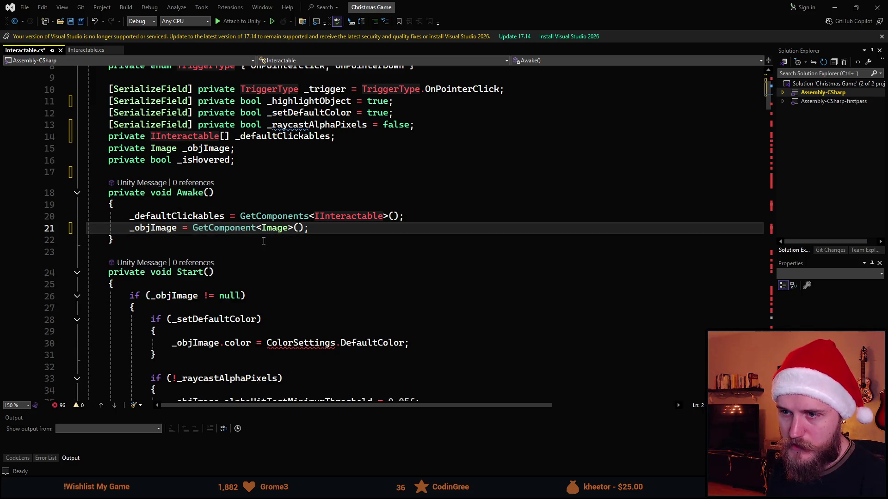
Select ColorSettings.DefaultColor on line 30
{"action": "scroll", "coordinate": [249, 244], "scroll_direction": "down", "scroll_amount": 3}
{"action": "scroll", "coordinate": [249, 244], "scroll_direction": "up", "scroll_amount": 3}
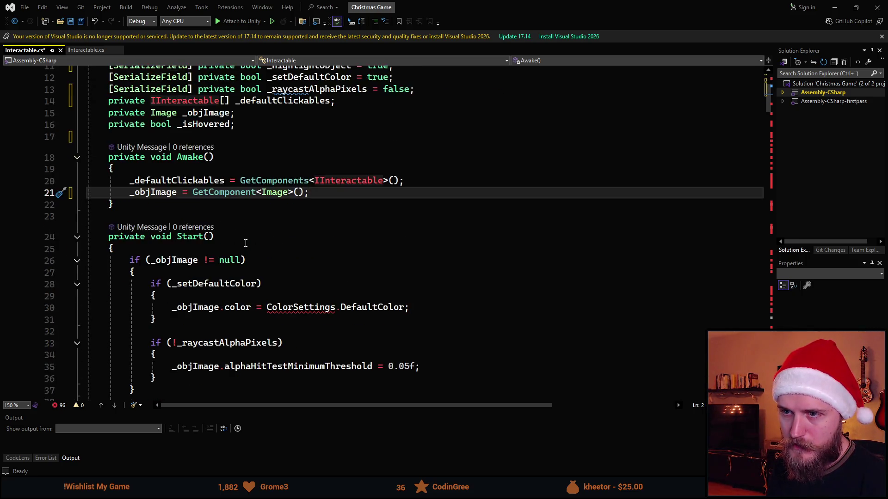
{"action": "scroll", "coordinate": [358, 220], "scroll_direction": "down", "scroll_amount": 3}
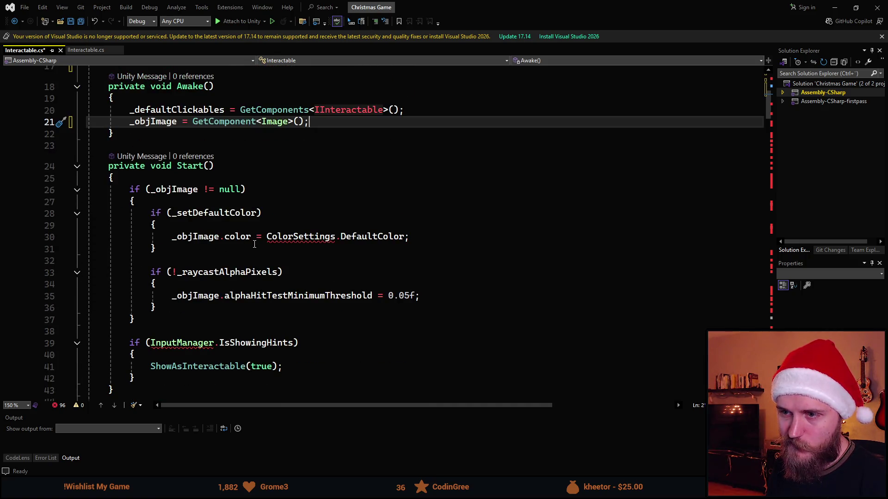
{"action": "left_click_drag", "start_coordinate": [403, 236], "coordinate": [267, 237]}
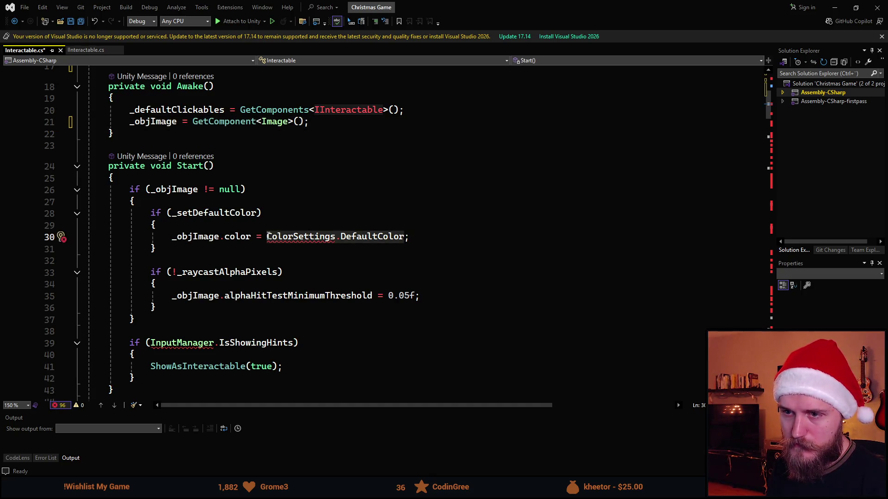
{"action": "scroll", "coordinate": [351, 288], "scroll_direction": "up", "scroll_amount": 1}
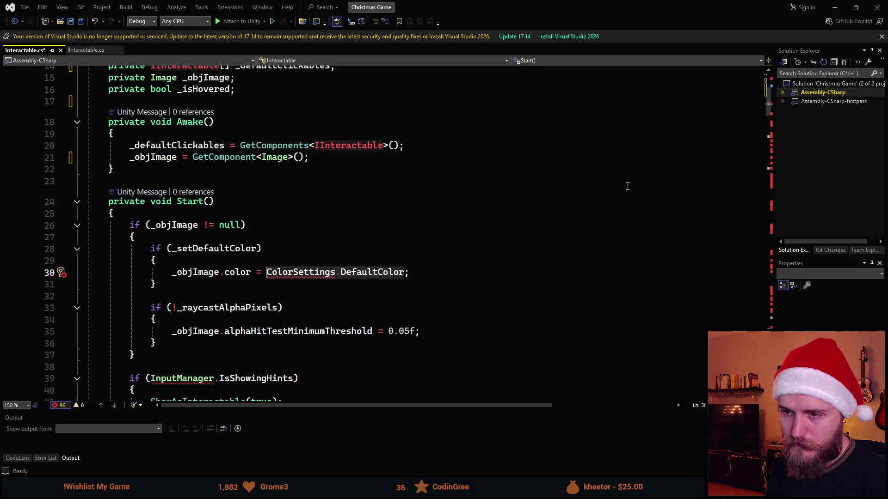
Replace it with new Color(0.8f, 0.8f, 0.8f) in Start()
{"action": "type", "text": "Co"}
{"action": "key", "text": "BackSpace"}
{"action": "key", "text": "BackSpace"}
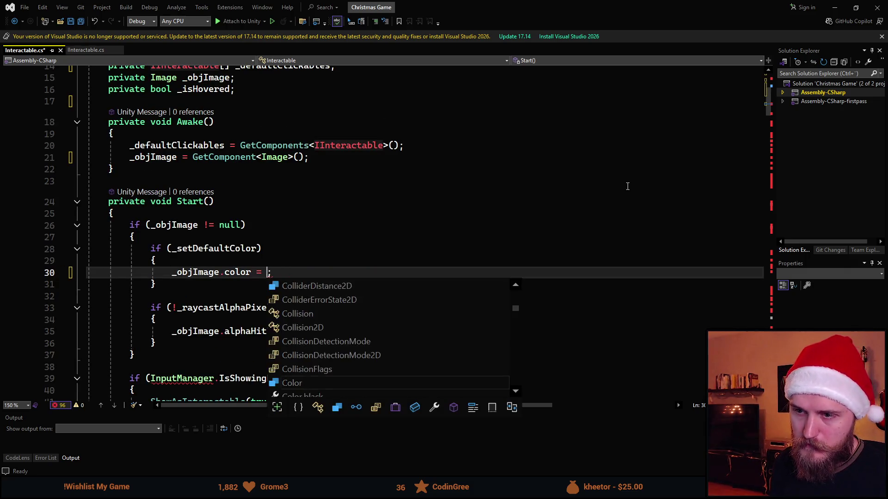
{"action": "type", "text": "new Color("}
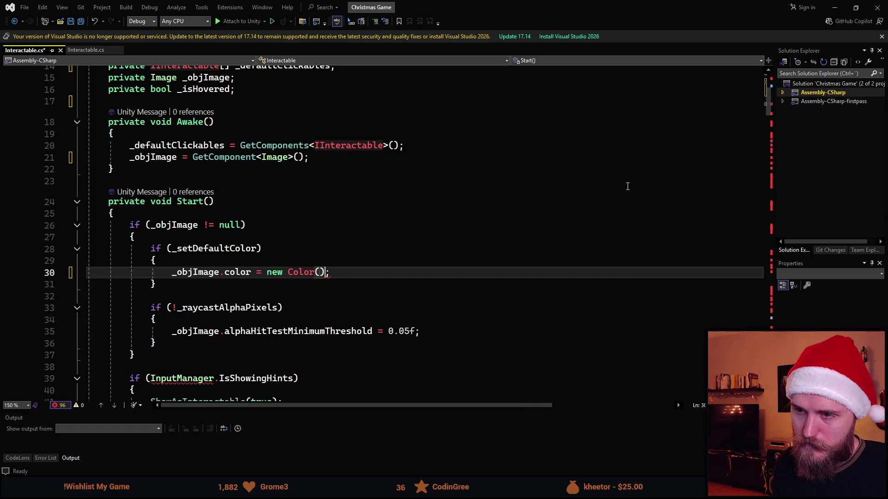
{"action": "type", "text": "0.8f, 0"}
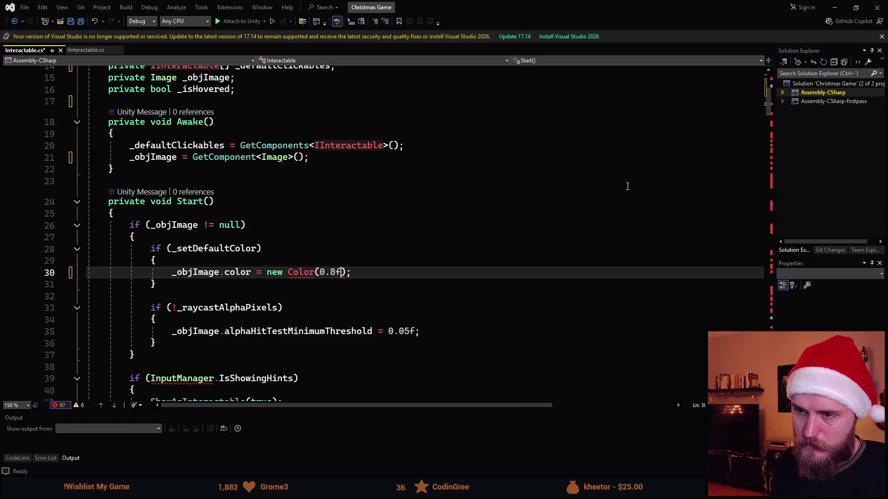
{"action": "type", "text": ".8f, 0.8f, 0"}
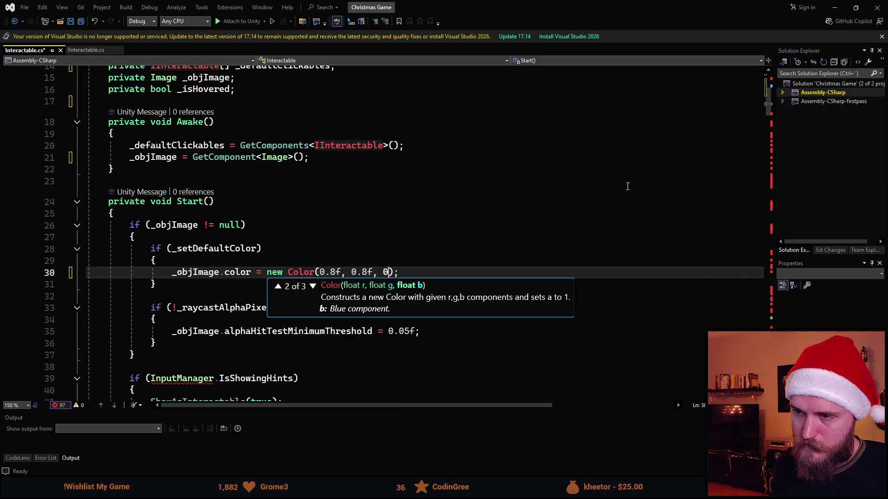
{"action": "type", "text": "f"}
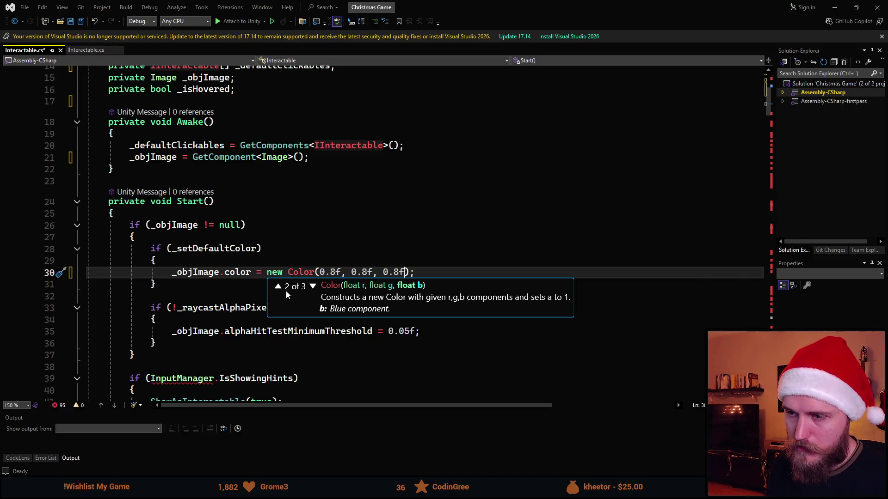
{"action": "left_click", "coordinate": [318, 234]}
Delete the InputManager.IsShowingHints check from Start()
{"action": "scroll", "coordinate": [318, 233], "scroll_direction": "down", "scroll_amount": 2}
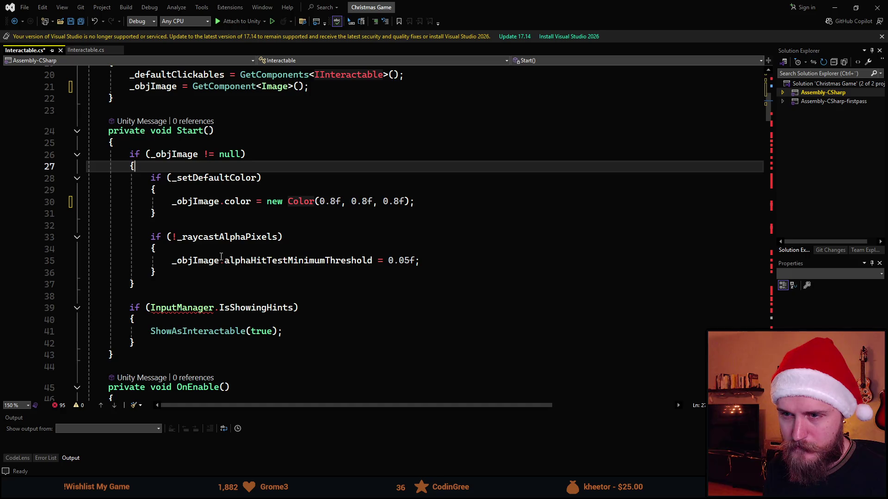
{"action": "scroll", "coordinate": [212, 297], "scroll_direction": "down", "scroll_amount": 1}
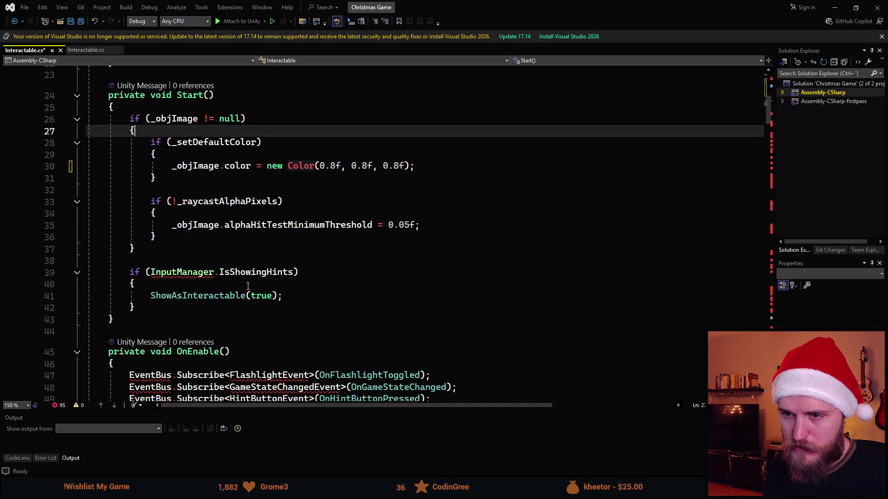
{"action": "left_click_drag", "start_coordinate": [157, 306], "coordinate": [51, 274]}
{"action": "key", "text": "Delete"}
{"action": "key", "text": "BackSpace"}
{"action": "scroll", "coordinate": [207, 305], "scroll_direction": "down", "scroll_amount": 1}
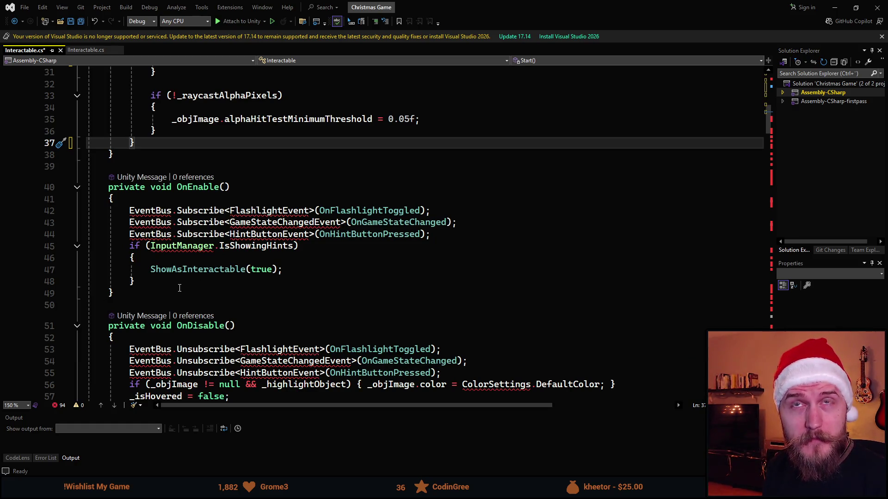
Delete the OnEnable and OnDisable methods
{"action": "left_click_drag", "start_coordinate": [158, 282], "coordinate": [63, 207]}
{"action": "left_click", "coordinate": [118, 295]}
{"action": "key", "text": "shift+Up"}
{"action": "key", "text": "shift+Up"}
{"action": "key", "text": "shift+Up"}
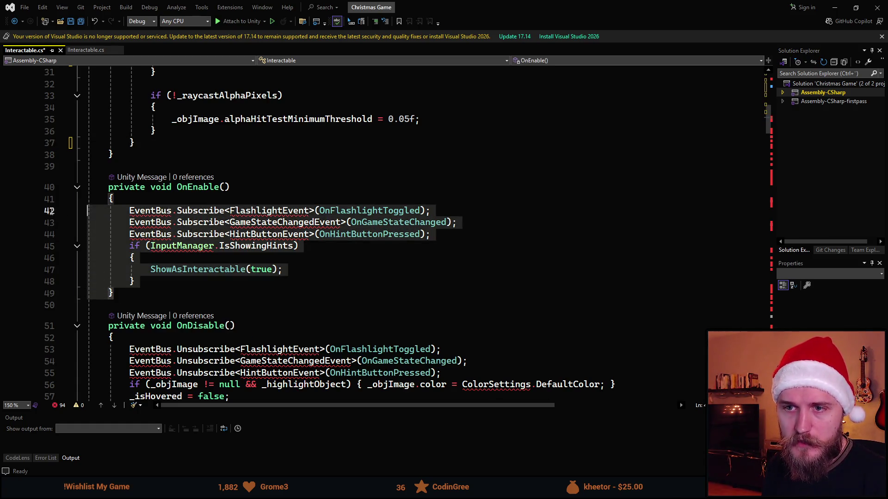
{"action": "key", "text": "Delete"}
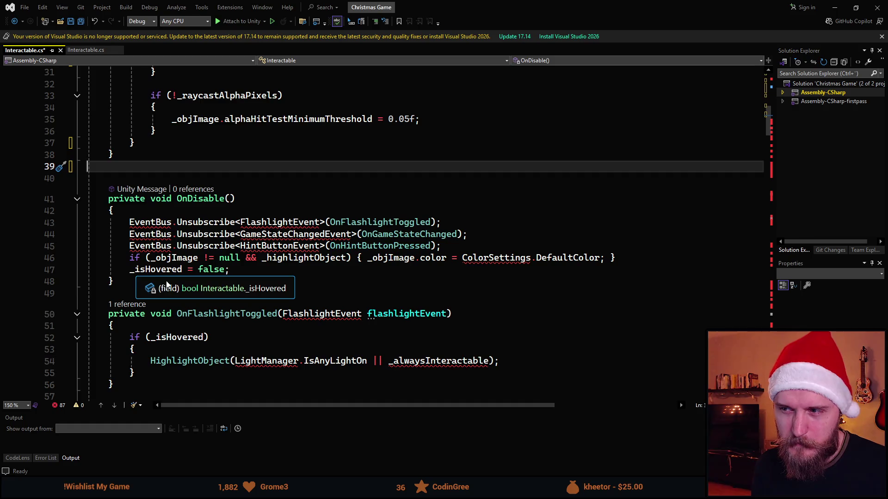
{"action": "mouse_move", "coordinate": [140, 282]}
{"action": "left_mouse_down"}
{"action": "mouse_move", "coordinate": [47, 224]}
{"action": "mouse_move", "coordinate": [28, 200]}
{"action": "left_mouse_up"}
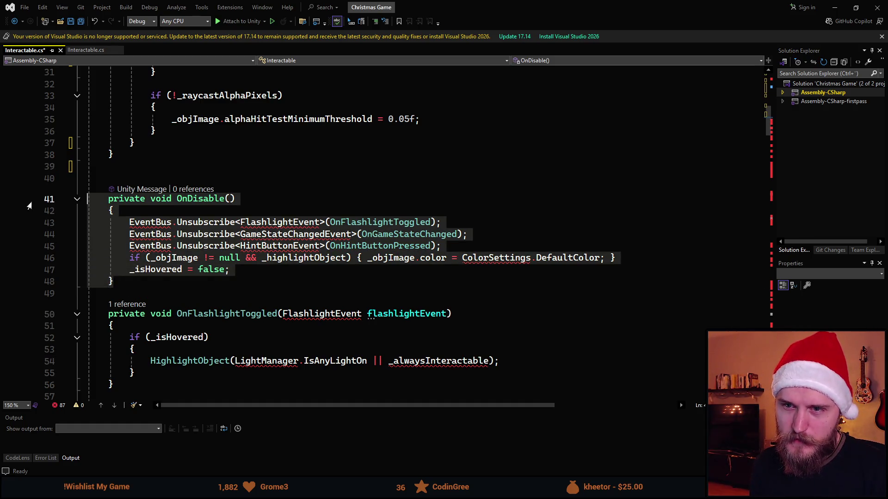
{"action": "key", "text": "Delete"}
{"action": "key", "text": "BackSpace"}
Delete the flashlight and game-state handlers and the OnHintButtonPressed method
{"action": "key", "text": "BackSpace"}
{"action": "scroll", "coordinate": [185, 245], "scroll_direction": "up", "scroll_amount": 1}
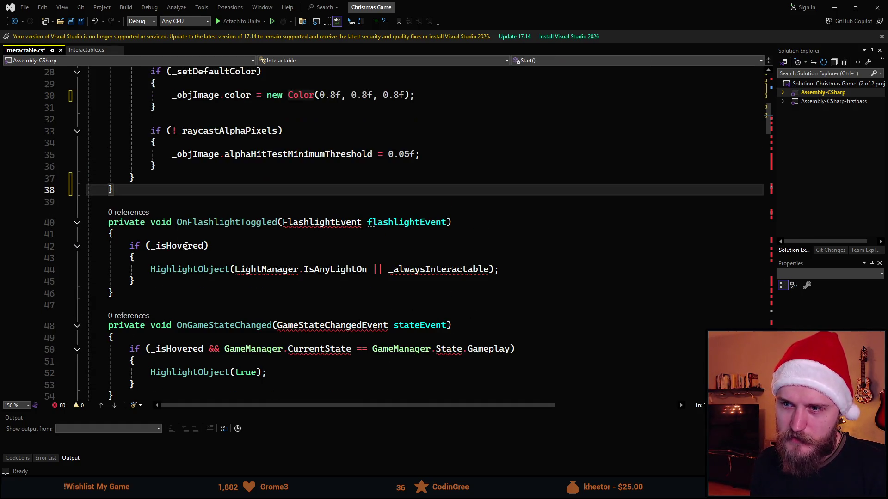
{"action": "scroll", "coordinate": [157, 313], "scroll_direction": "down", "scroll_amount": 1}
{"action": "mouse_move", "coordinate": [142, 356]}
{"action": "left_mouse_down"}
{"action": "mouse_move", "coordinate": [93, 287]}
{"action": "mouse_move", "coordinate": [51, 183]}
{"action": "left_mouse_up"}
{"action": "key", "text": "Delete"}
{"action": "key", "text": "BackSpace"}
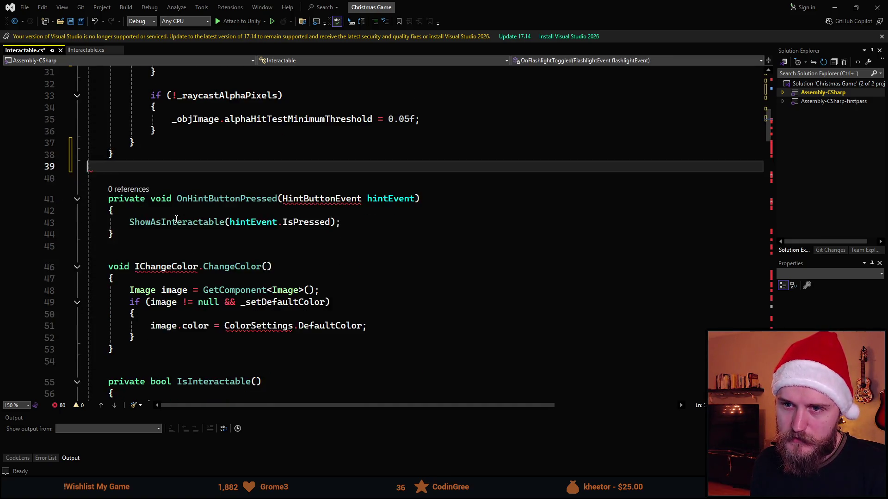
{"action": "key", "text": "BackSpace"}
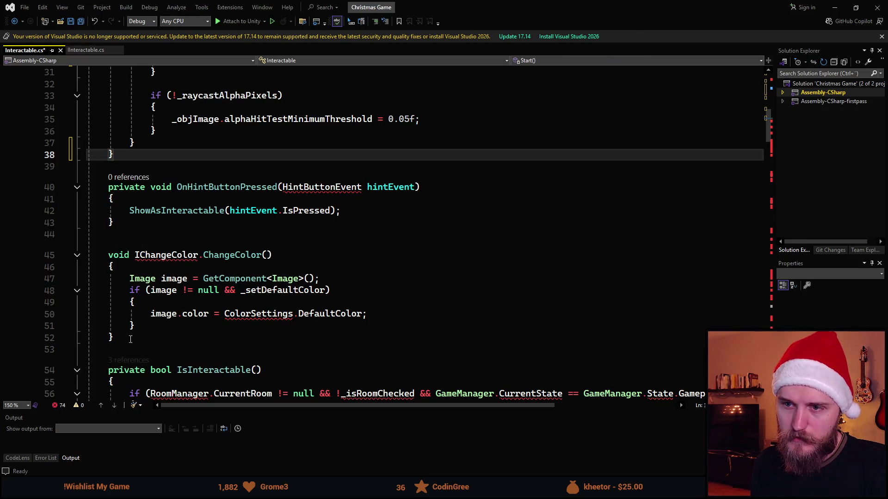
{"action": "left_click_drag", "start_coordinate": [116, 236], "coordinate": [88, 183]}
{"action": "key", "text": "Delete"}
{"action": "key", "text": "BackSpace"}
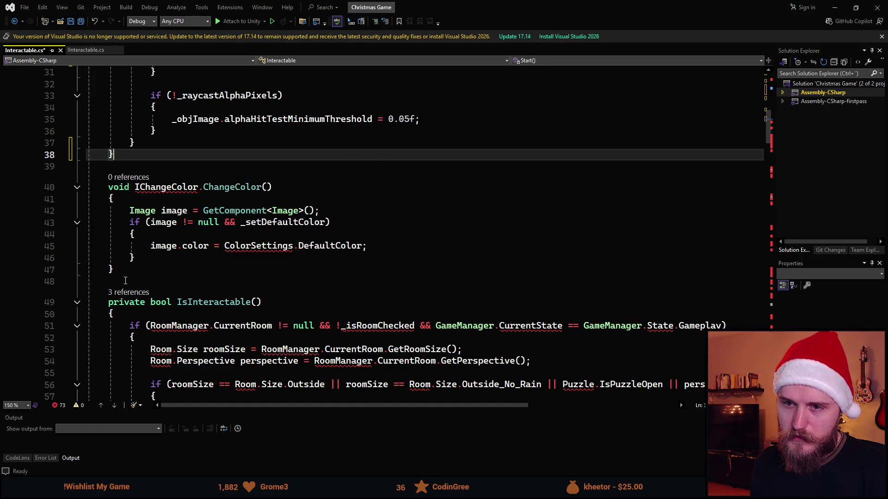
Delete the ChangeColor method and its extra blank lines
{"action": "scroll", "coordinate": [126, 281], "scroll_direction": "up", "scroll_amount": 1}
{"action": "left_click_drag", "start_coordinate": [114, 305], "coordinate": [22, 224]}
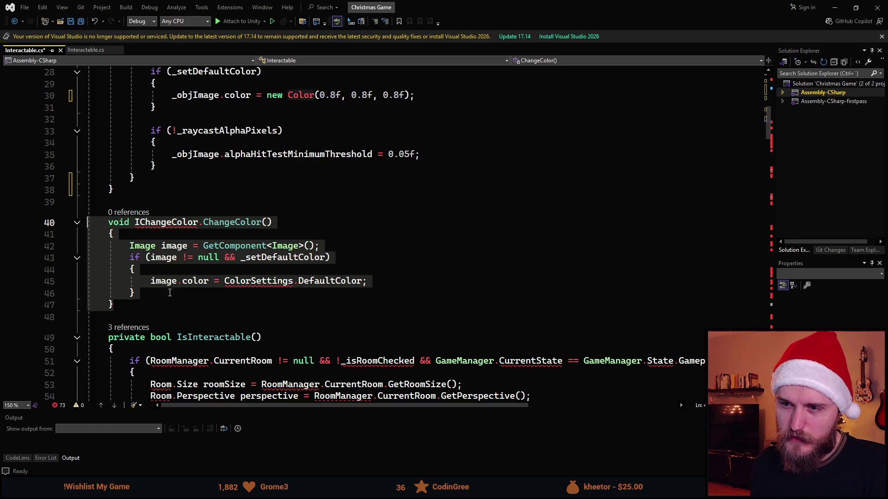
{"action": "key", "text": "BackSpace"}
{"action": "key", "text": "BackSpace"}
{"action": "key", "text": "BackSpace"}
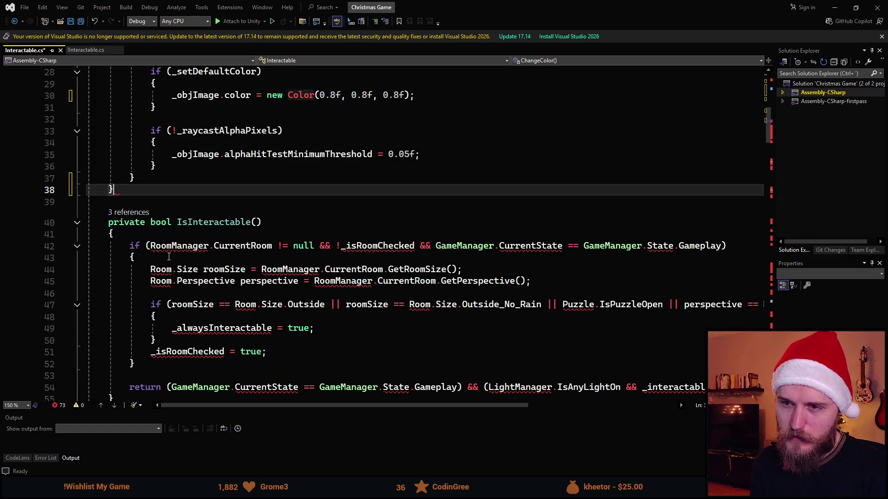
{"action": "scroll", "coordinate": [151, 235], "scroll_direction": "down", "scroll_amount": 1}
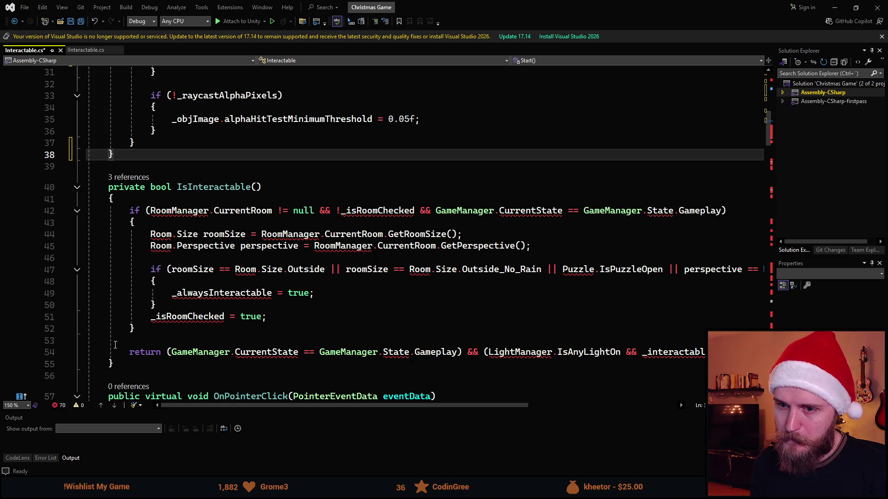
Delete the private IsInteractable() method and the empty line after Start
{"action": "left_click", "coordinate": [114, 364]}
{"action": "mouse_move", "coordinate": [114, 364]}
{"action": "left_mouse_down"}
{"action": "mouse_move", "coordinate": [78, 319]}
{"action": "mouse_move", "coordinate": [83, 186]}
{"action": "left_mouse_up"}
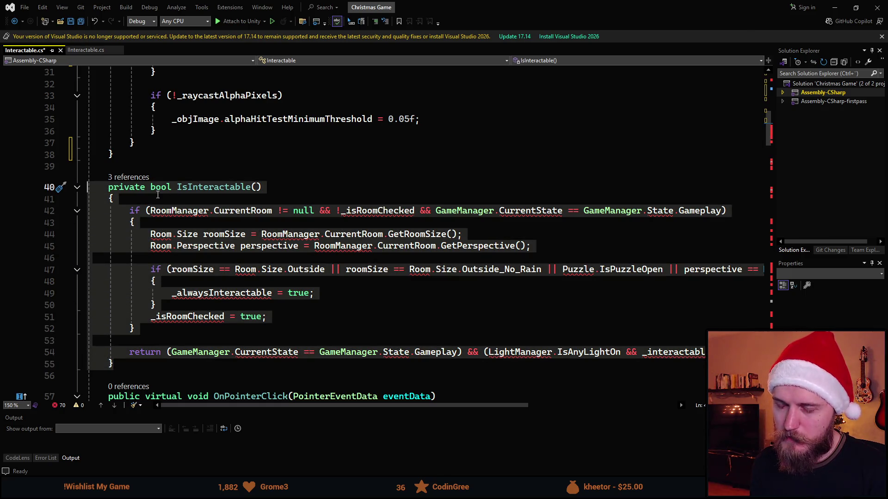
{"action": "scroll", "coordinate": [217, 222], "scroll_direction": "down", "scroll_amount": 1}
{"action": "scroll", "coordinate": [225, 248], "scroll_direction": "up", "scroll_amount": 1}
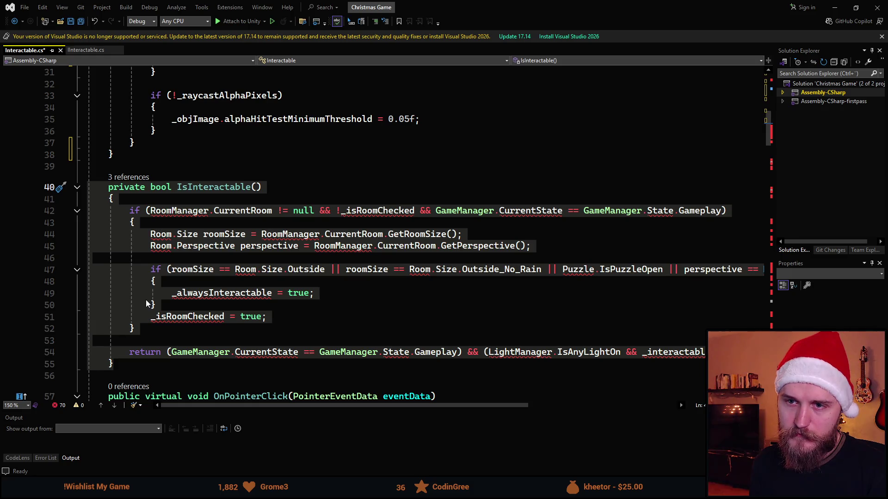
{"action": "key", "text": "Delete"}
{"action": "key", "text": "Up"}
{"action": "key", "text": "BackSpace"}
{"action": "scroll", "coordinate": [223, 179], "scroll_direction": "down", "scroll_amount": 2}
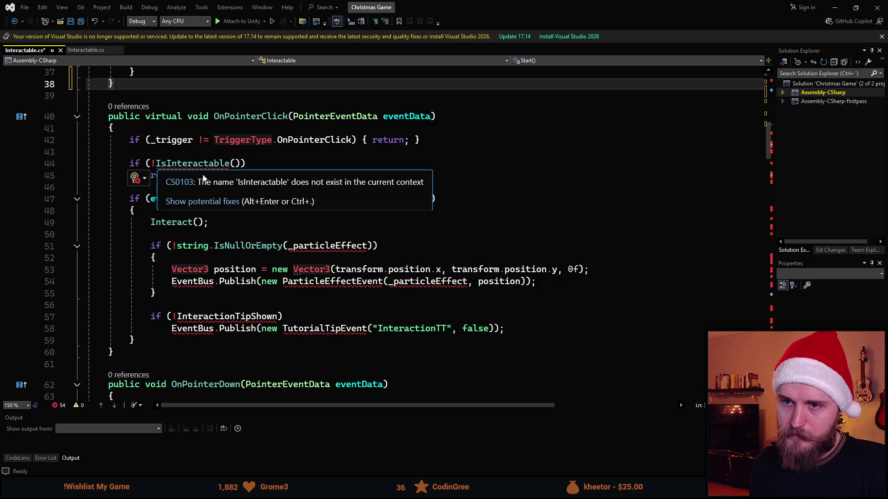
Strip the IsInteractable check and particle-effect/tip blocks from OnPointerClick
{"action": "left_click_drag", "start_coordinate": [187, 176], "coordinate": [129, 163]}
{"action": "key", "text": "Delete"}
{"action": "key", "text": "BackSpace"}
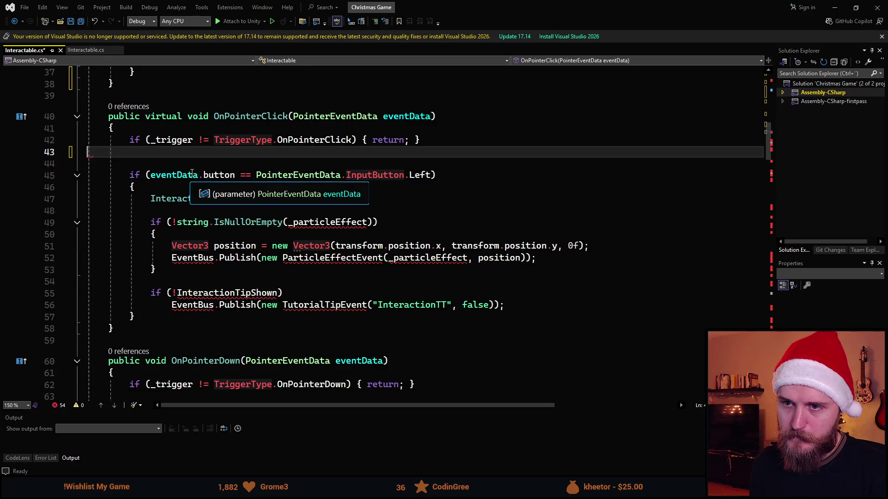
{"action": "scroll", "coordinate": [288, 173], "scroll_direction": "down", "scroll_amount": 1}
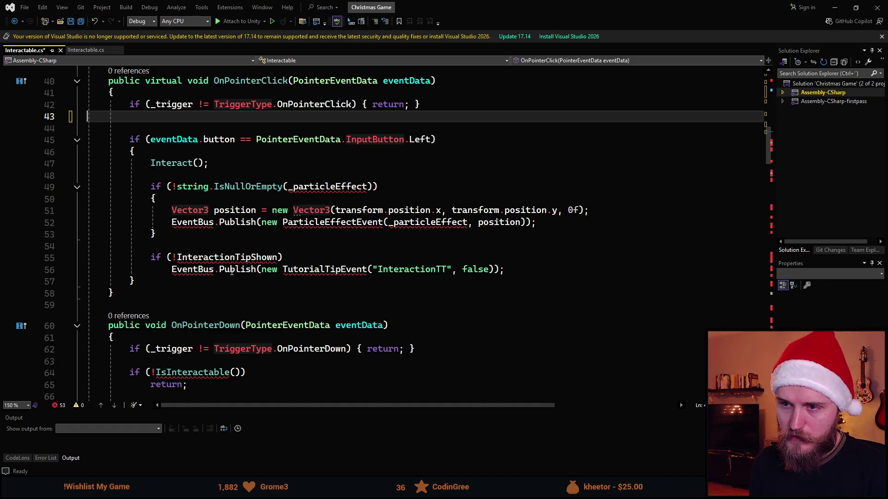
{"action": "mouse_move", "coordinate": [519, 272]}
{"action": "left_mouse_down"}
{"action": "mouse_move", "coordinate": [93, 207]}
{"action": "mouse_move", "coordinate": [86, 178]}
{"action": "left_mouse_up"}
{"action": "key", "text": "Delete"}
{"action": "key", "text": "BackSpace"}
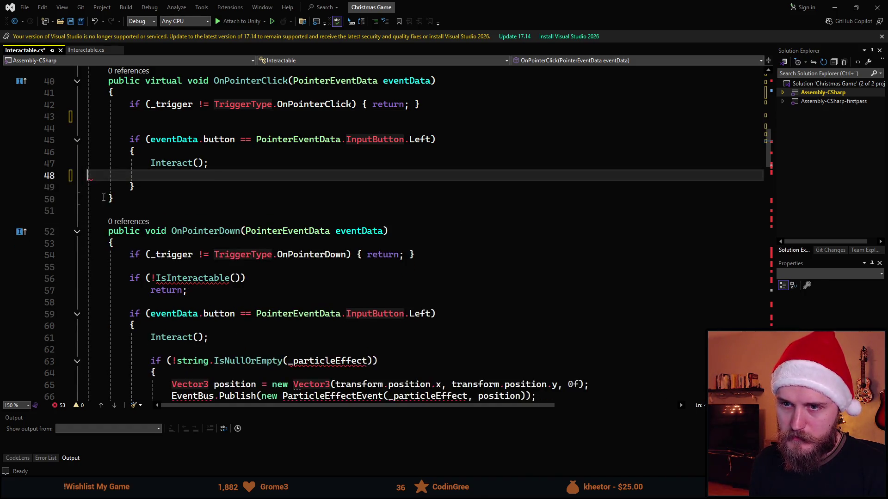
{"action": "scroll", "coordinate": [222, 216], "scroll_direction": "down", "scroll_amount": 1}
{"action": "scroll", "coordinate": [222, 216], "scroll_direction": "down", "scroll_amount": 1}
Strip the IsInteractable check and particle-effect/tip blocks from OnPointerDown
{"action": "left_click_drag", "start_coordinate": [194, 205], "coordinate": [111, 184]}
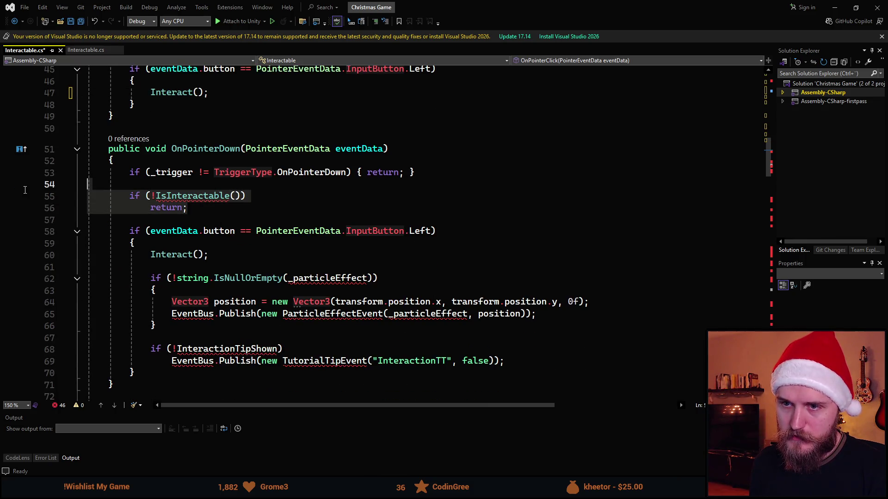
{"action": "key", "text": "Delete"}
{"action": "key", "text": "BackSpace"}
{"action": "scroll", "coordinate": [225, 227], "scroll_direction": "down", "scroll_amount": 1}
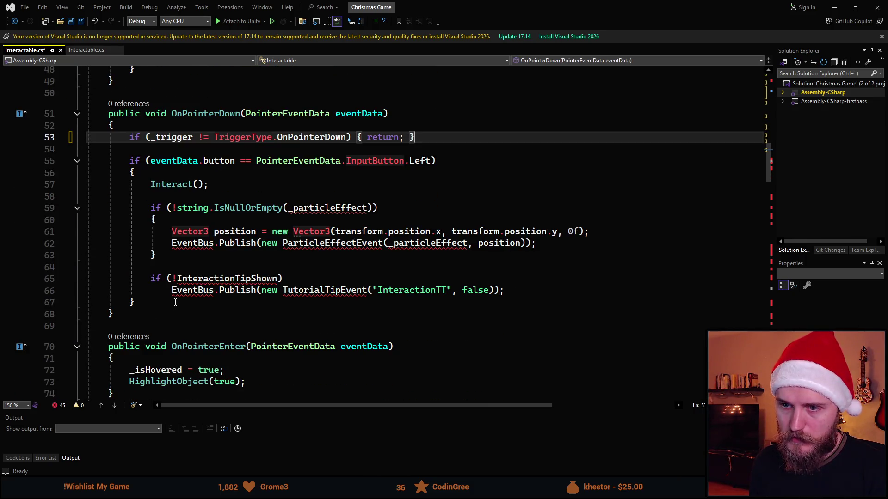
{"action": "mouse_move", "coordinate": [505, 290]}
{"action": "left_mouse_down"}
{"action": "mouse_move", "coordinate": [88, 278]}
{"action": "mouse_move", "coordinate": [87, 207]}
{"action": "left_mouse_up"}
{"action": "key", "text": "Delete"}
{"action": "key", "text": "BackSpace"}
{"action": "scroll", "coordinate": [242, 240], "scroll_direction": "down", "scroll_amount": 2}
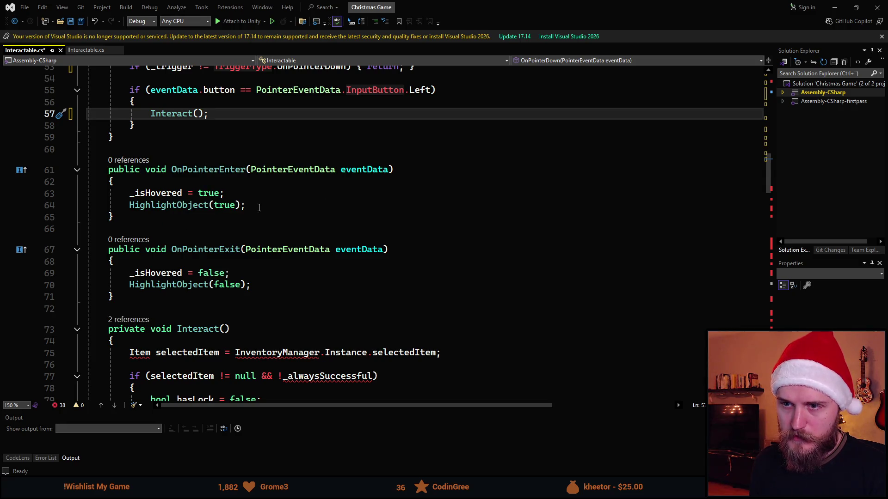
{"action": "scroll", "coordinate": [190, 240], "scroll_direction": "down", "scroll_amount": 4}
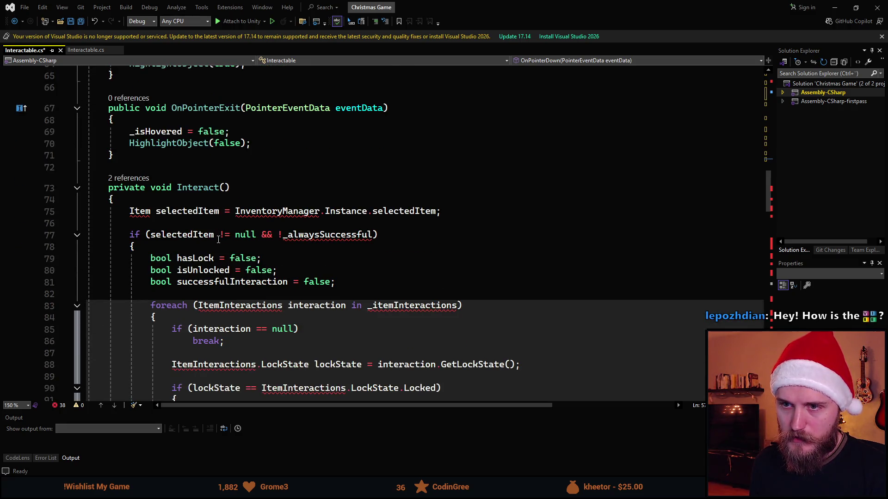
{"action": "scroll", "coordinate": [213, 192], "scroll_direction": "down", "scroll_amount": 1}
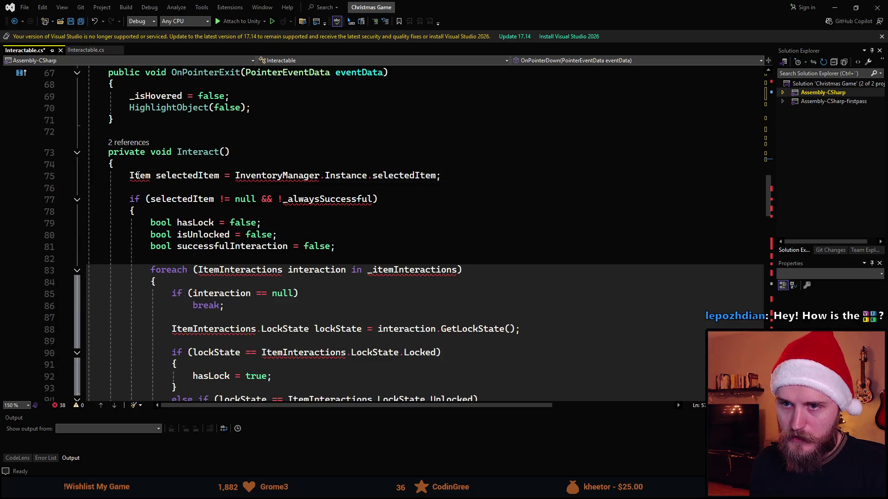
{"action": "mouse_move", "coordinate": [140, 179]}
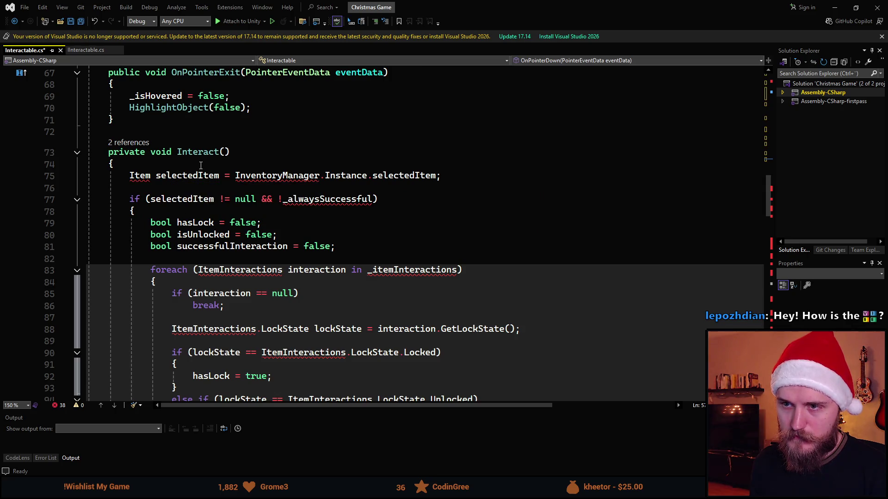
Delete the selectedItem declaration at the top of Interact()
{"action": "left_click", "coordinate": [212, 175]}
{"action": "key", "text": "Home"}
{"action": "key", "text": "shift+End"}
{"action": "key", "text": "Delete"}
Delete the old item-interaction logic and blank lines at the start of Interact()
{"action": "scroll", "coordinate": [215, 201], "scroll_direction": "down", "scroll_amount": 1}
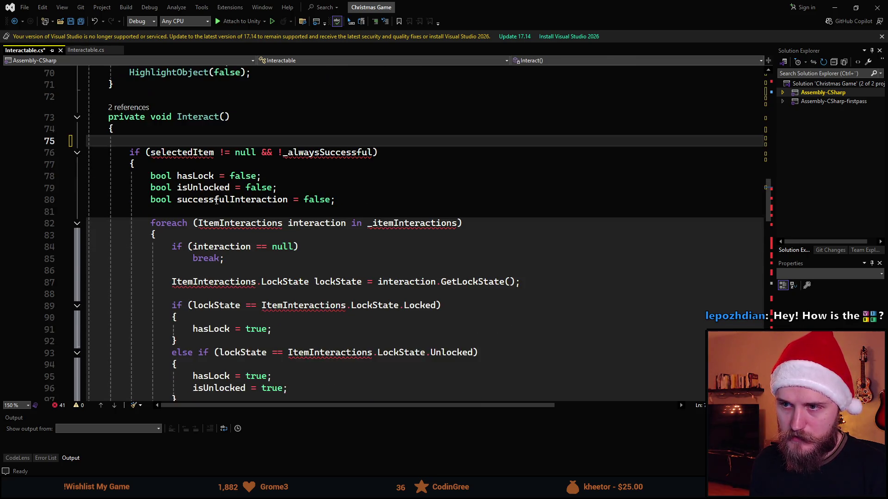
{"action": "scroll", "coordinate": [216, 201], "scroll_direction": "down", "scroll_amount": 7}
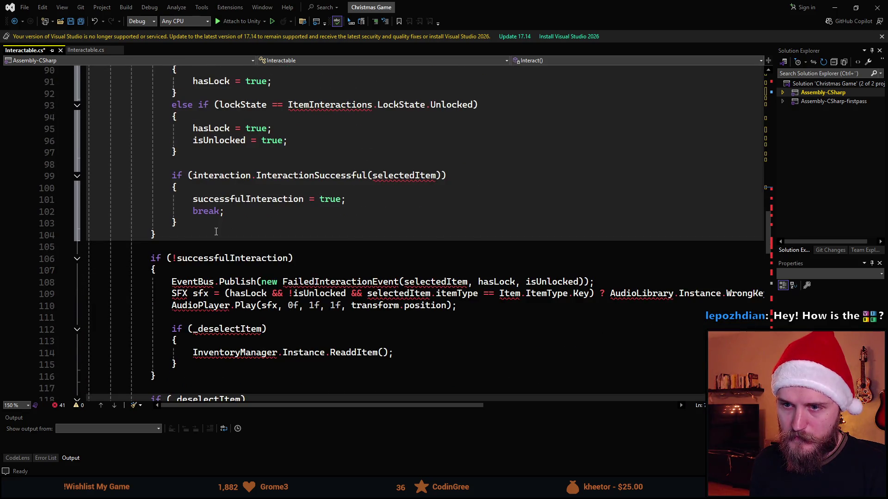
{"action": "scroll", "coordinate": [216, 232], "scroll_direction": "down", "scroll_amount": 2}
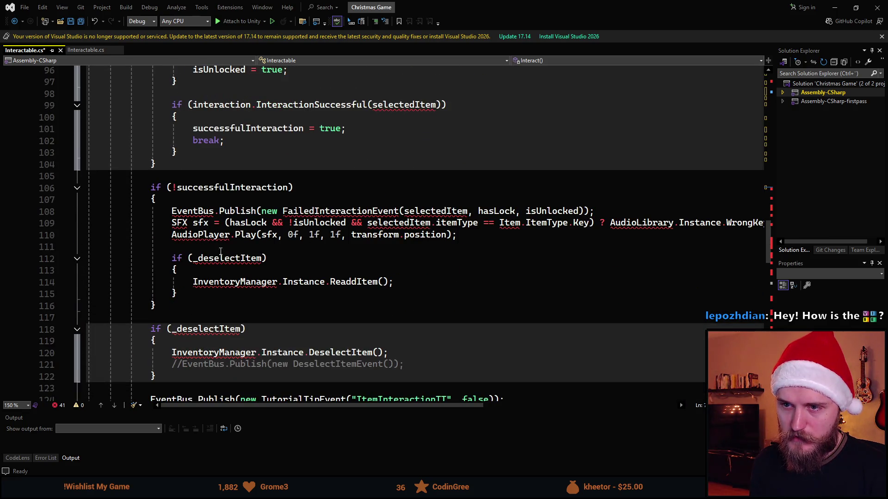
{"action": "scroll", "coordinate": [170, 277], "scroll_direction": "down", "scroll_amount": 2}
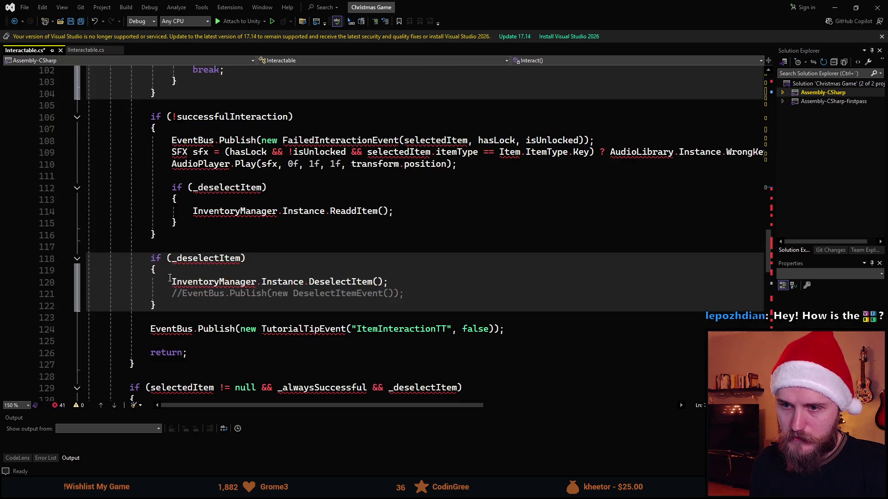
{"action": "scroll", "coordinate": [185, 274], "scroll_direction": "down", "scroll_amount": 2}
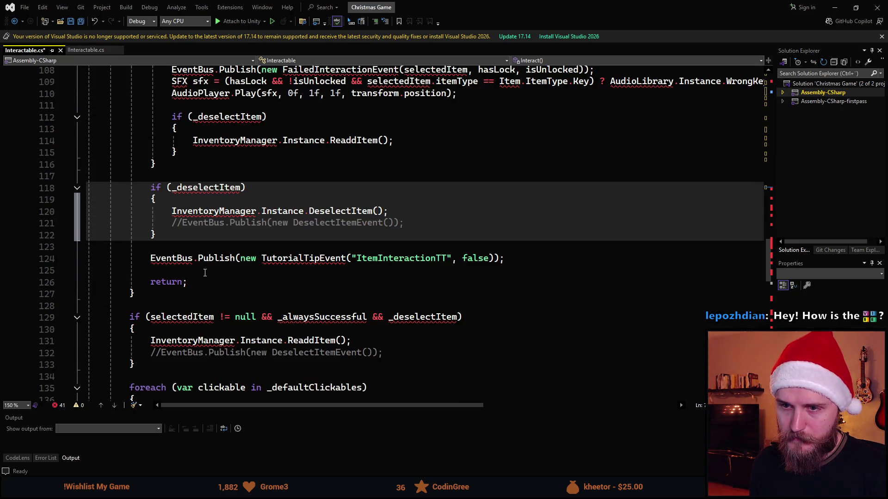
{"action": "scroll", "coordinate": [205, 273], "scroll_direction": "down", "scroll_amount": 2}
{"action": "mouse_move", "coordinate": [160, 227]}
{"action": "left_mouse_down"}
{"action": "mouse_move", "coordinate": [165, 254]}
{"action": "mouse_move", "coordinate": [139, 253]}
{"action": "left_mouse_up"}
{"action": "scroll", "coordinate": [162, 228], "scroll_direction": "up", "scroll_amount": 13}
{"action": "scroll", "coordinate": [165, 254], "scroll_direction": "up", "scroll_amount": 4}
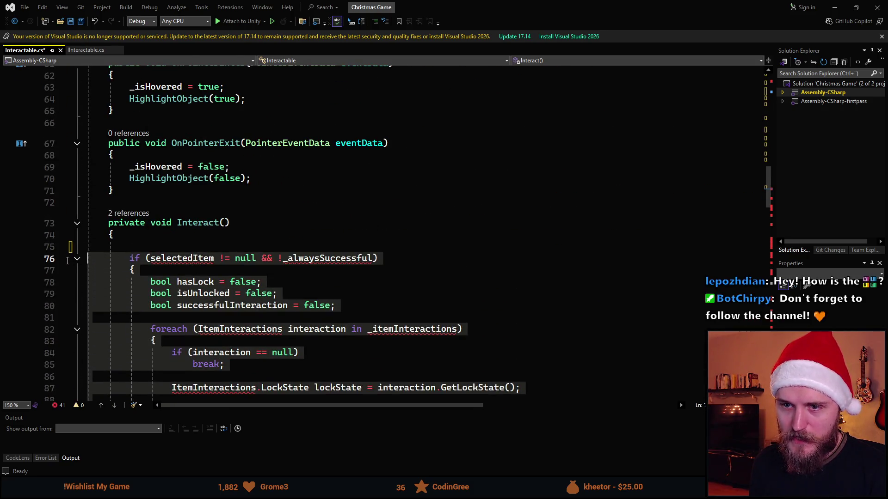
{"action": "key", "text": "Delete"}
{"action": "key", "text": "BackSpace"}
{"action": "key", "text": "Delete"}
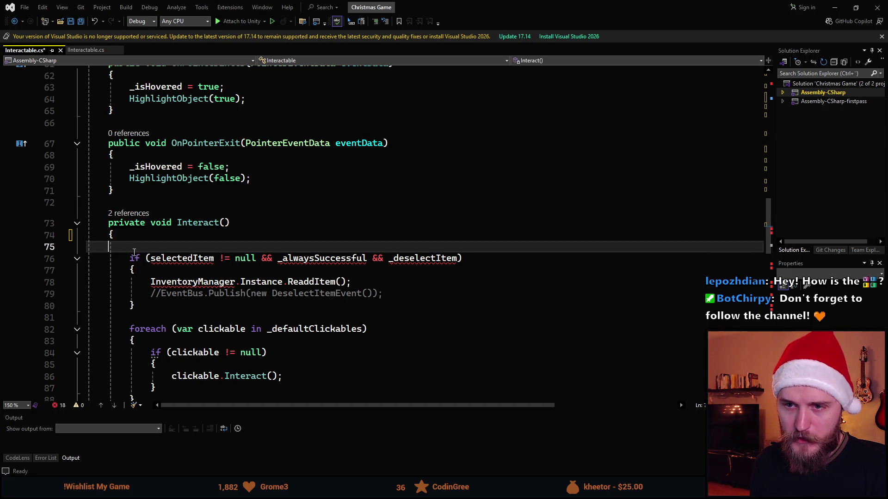
{"action": "key", "text": "BackSpace"}
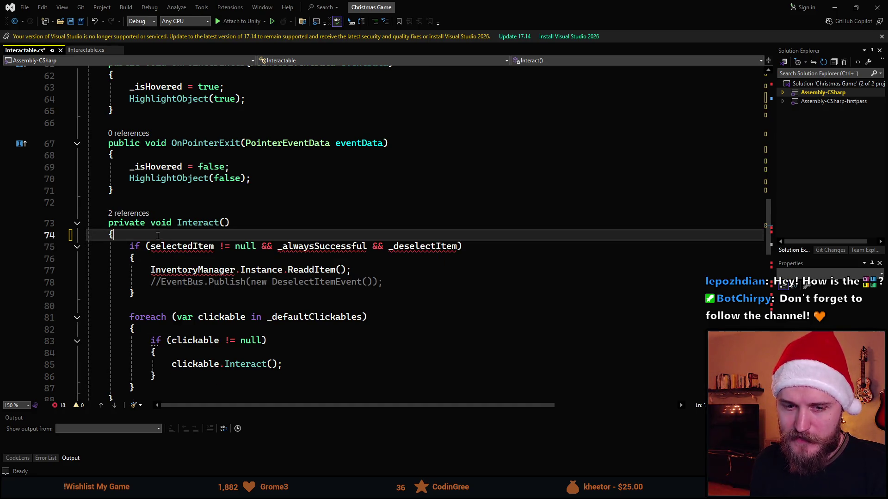
Delete the _deselectItem if-block from Interact()
{"action": "scroll", "coordinate": [199, 257], "scroll_direction": "down", "scroll_amount": 2}
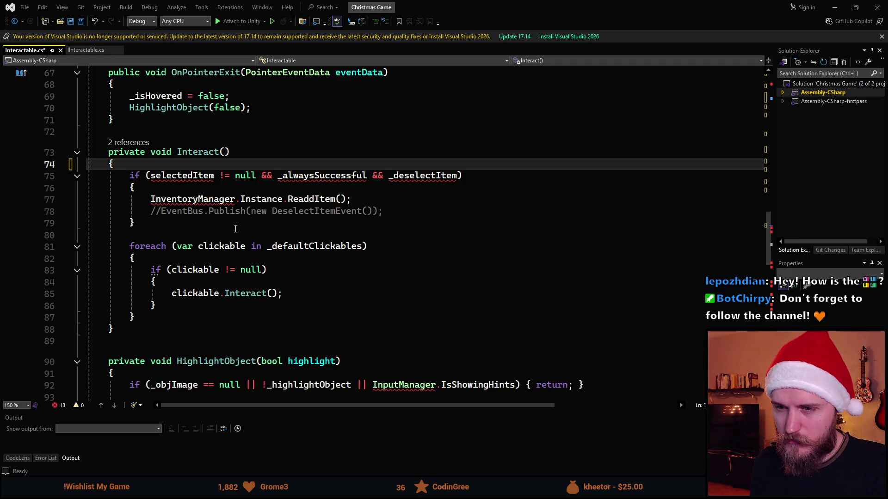
{"action": "mouse_move", "coordinate": [168, 223]}
{"action": "left_mouse_down"}
{"action": "mouse_move", "coordinate": [88, 211]}
{"action": "mouse_move", "coordinate": [41, 179]}
{"action": "left_mouse_up"}
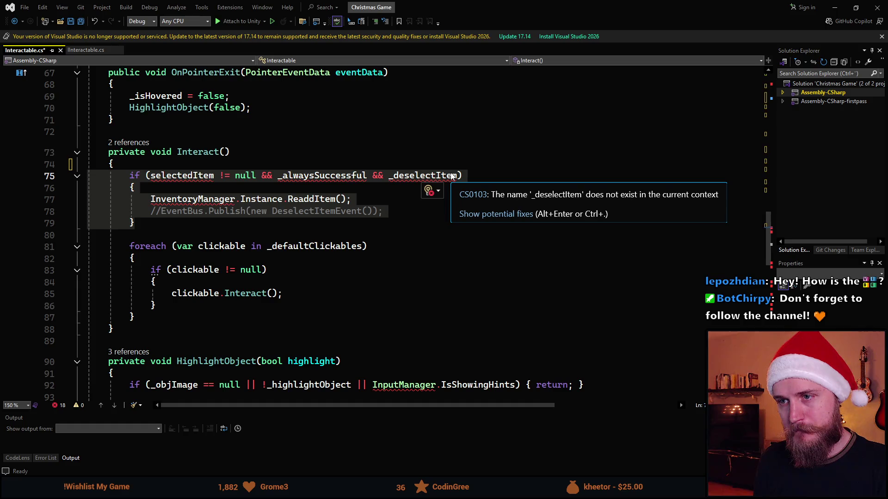
{"action": "key", "text": "Delete"}
{"action": "key", "text": "BackSpace"}
{"action": "scroll", "coordinate": [261, 193], "scroll_direction": "down", "scroll_amount": 3}
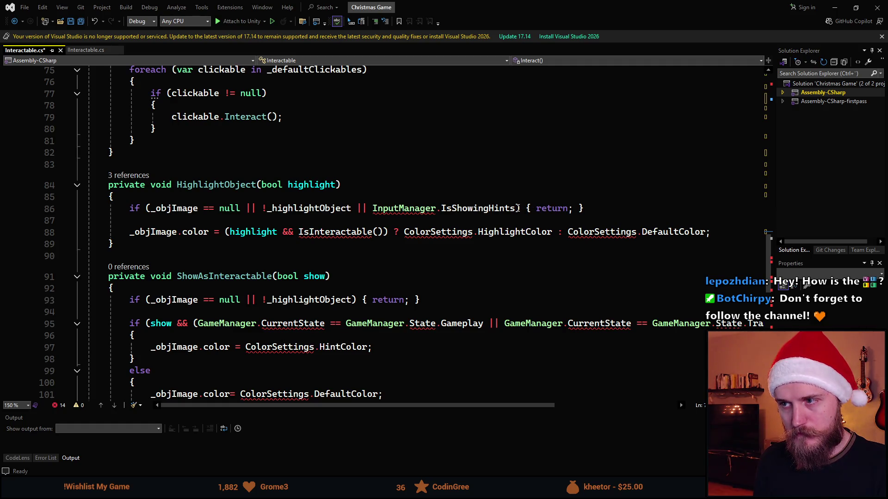
Remove '|| InputManager.IsShowingHints' from HighlightObject's early-return check on line 86
{"action": "left_click_drag", "start_coordinate": [518, 208], "coordinate": [352, 208]}
{"action": "key", "text": "Delete"}
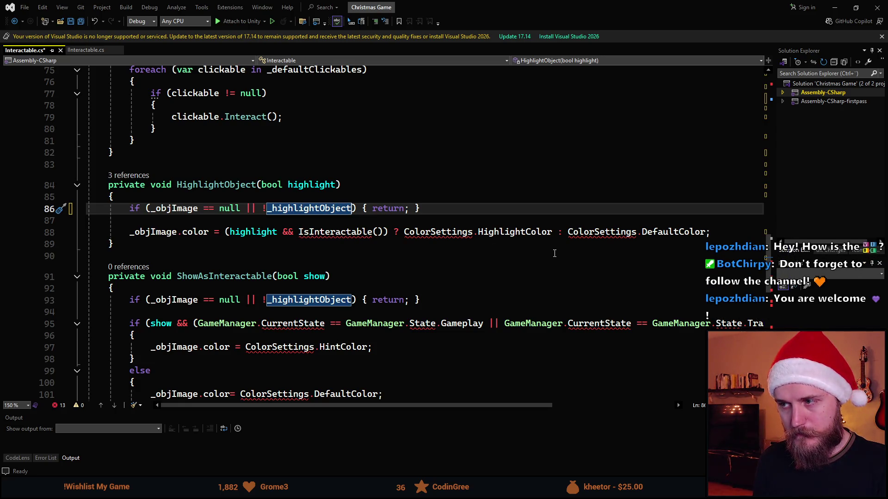
{"action": "left_click", "coordinate": [667, 235]}
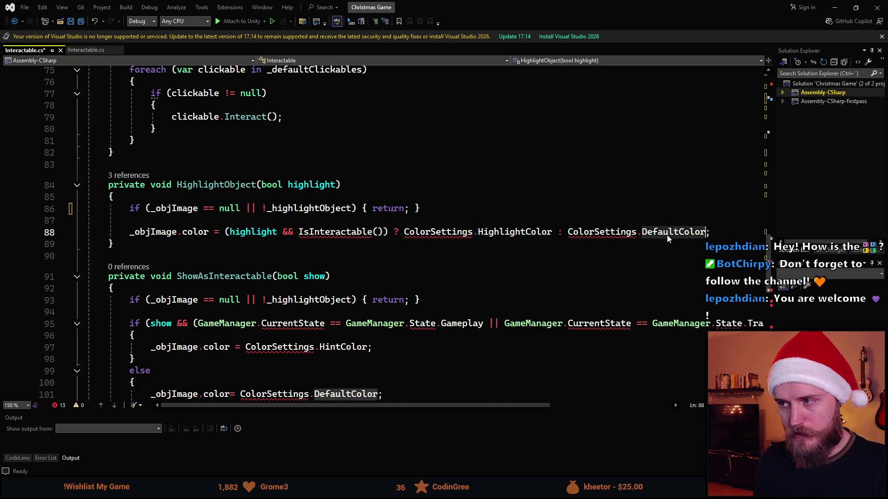
{"action": "scroll", "coordinate": [408, 208], "scroll_direction": "up", "scroll_amount": 20}
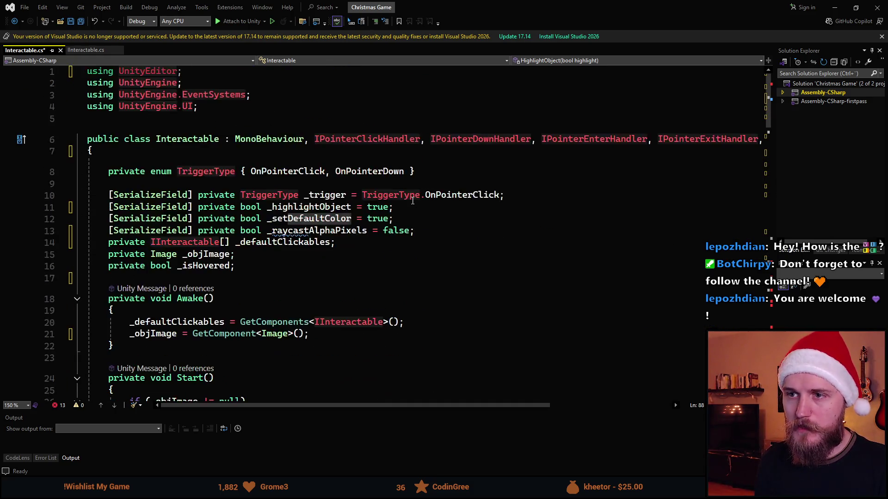
Declare a private Color _defaultColor field below the _isHovered field
{"action": "left_click", "coordinate": [282, 260]}
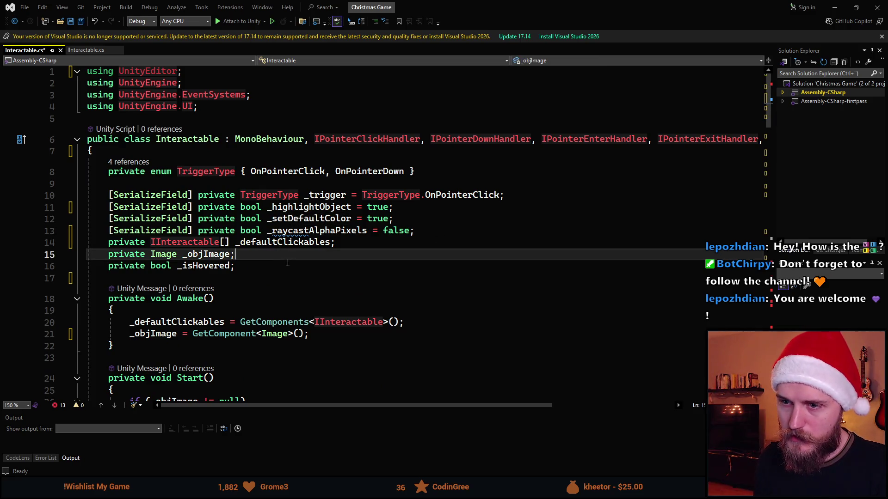
{"action": "left_click", "coordinate": [309, 267]}
{"action": "key", "text": "Return"}
{"action": "type", "text": "priivate Color "}
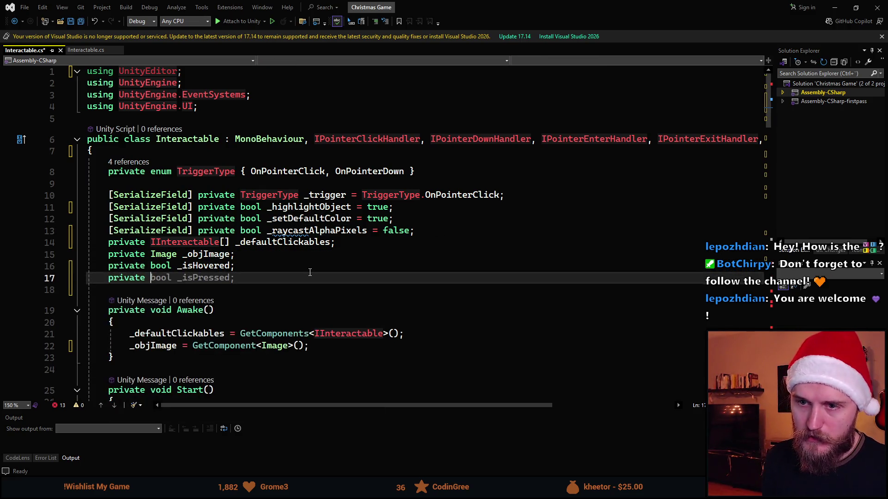
{"action": "type", "text": "_defaultCopl"}
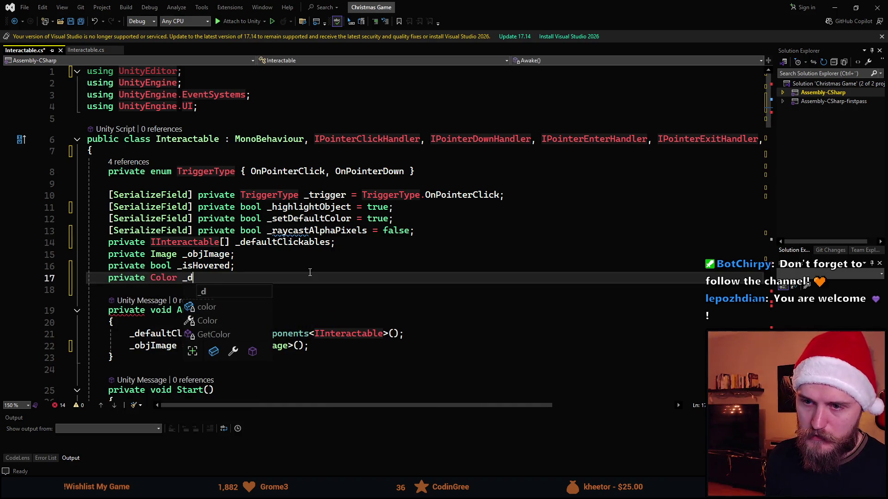
{"action": "key", "text": "BackSpace"}
{"action": "key", "text": "BackSpace"}
{"action": "type", "text": "lor"}
{"action": "key", "text": "Tab"}
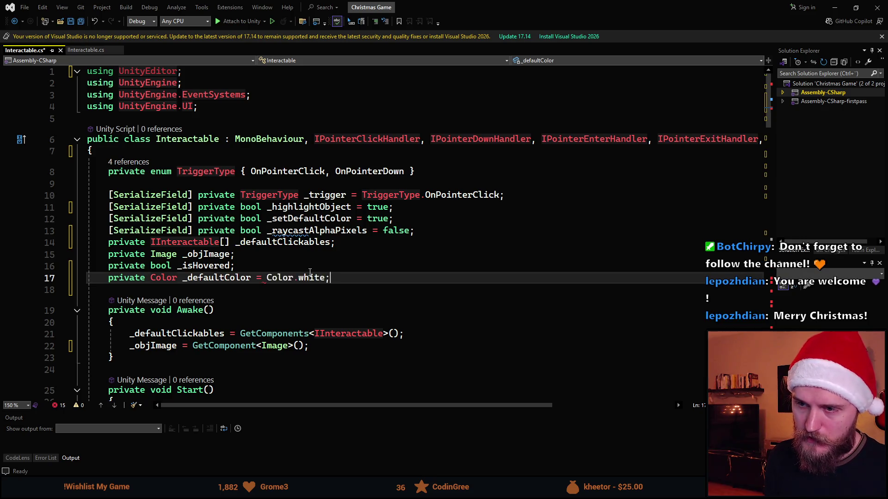
{"action": "key", "text": "Return"}
{"action": "type", "text": "private Co"}
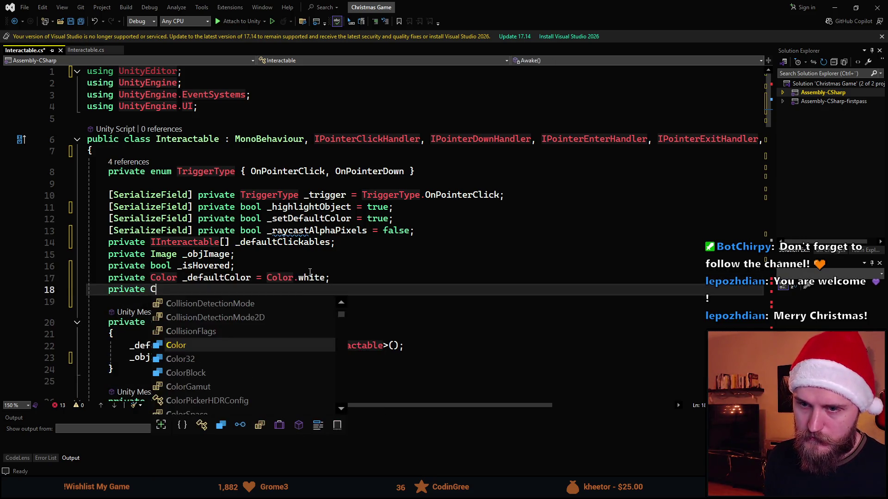
{"action": "key", "text": "BackSpace"}
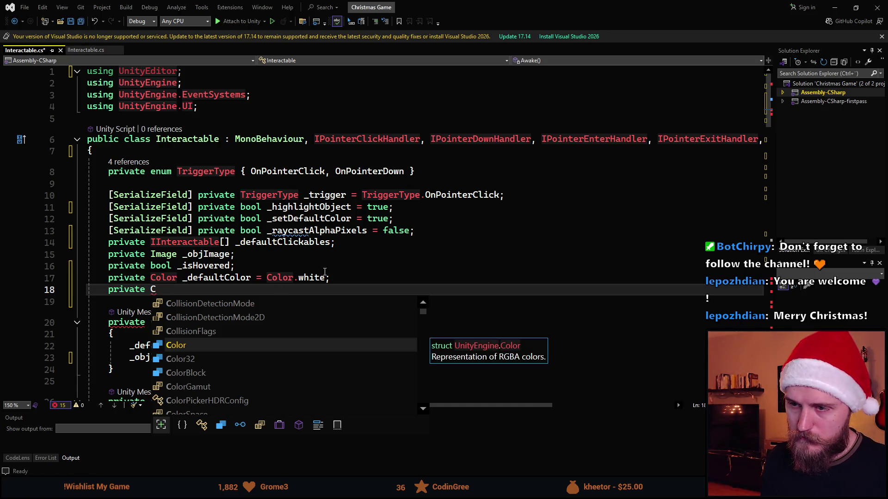
Change _defaultColor's initial value to new Color(0.8f, 0.8f, 0.8f)
{"action": "left_click", "coordinate": [310, 278]}
{"action": "key", "text": "ctrl+Left"}
{"action": "key", "text": "ctrl+Left"}
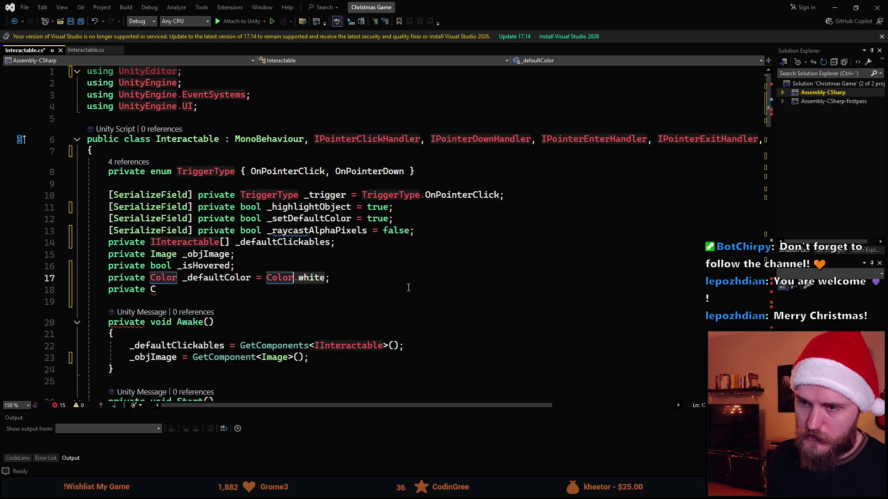
{"action": "key", "text": "ctrl+Delete"}
{"action": "key", "text": "ctrl+Delete"}
{"action": "key", "text": "ctrl+BackSpace"}
{"action": "type", "text": "new C"}
{"action": "key", "text": "Tab"}
{"action": "type", "text": "("}
{"action": "type", "text": "0.8f, 0.8f"}
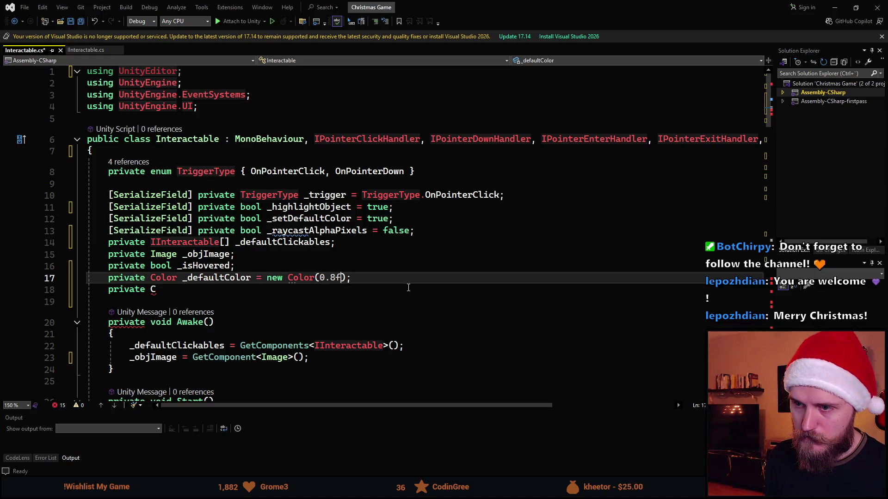
{"action": "type", "text": ", 0."}
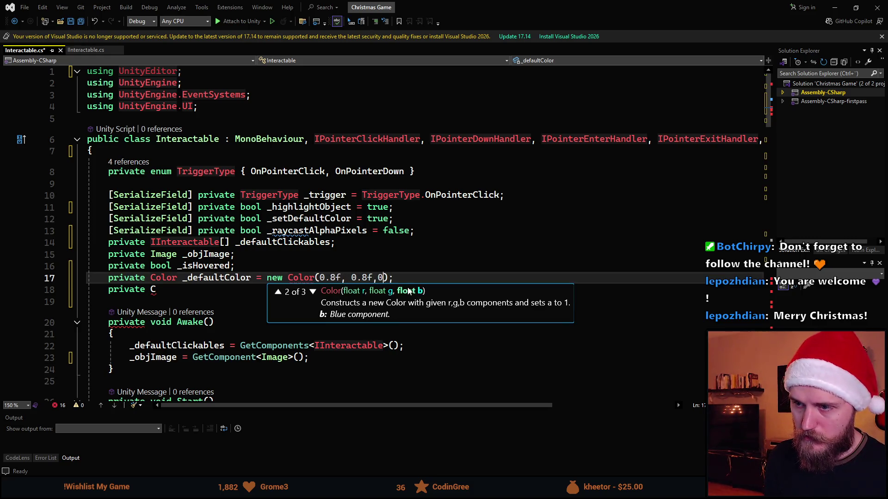
{"action": "type", "text": "8f"}
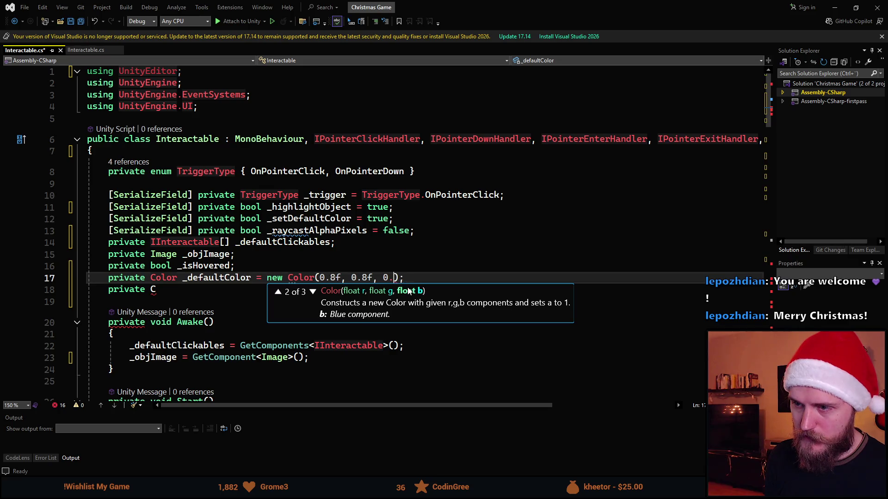
{"action": "key", "text": "Right"}
Finish the private Color _highlightColor field, initialised to Color.white
{"action": "left_click", "coordinate": [409, 289]}
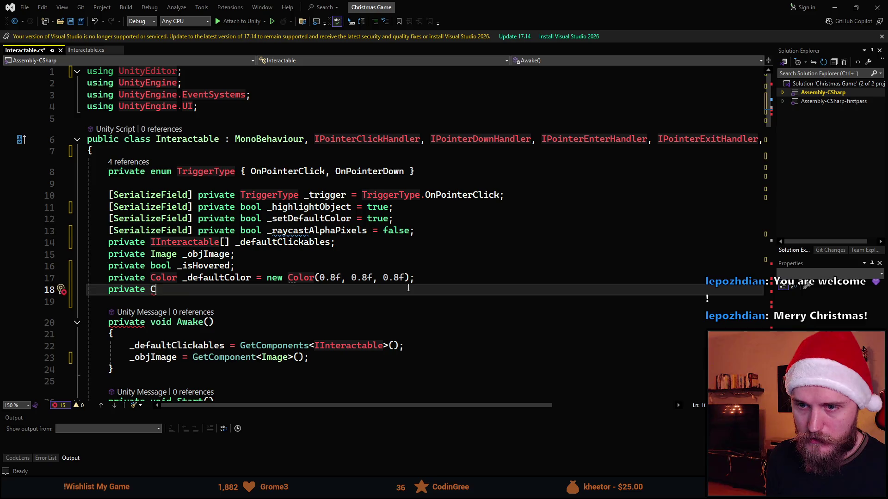
{"action": "type", "text": "olor _highlightColor = "}
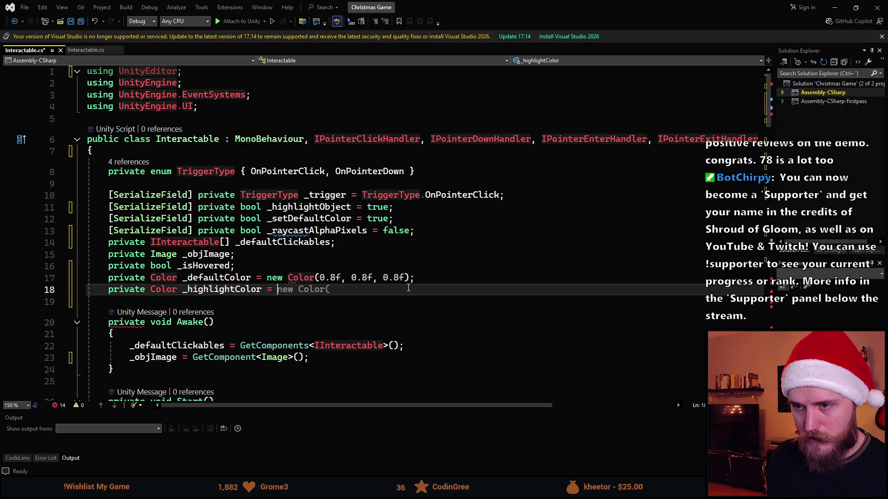
{"action": "type", "text": "Co"}
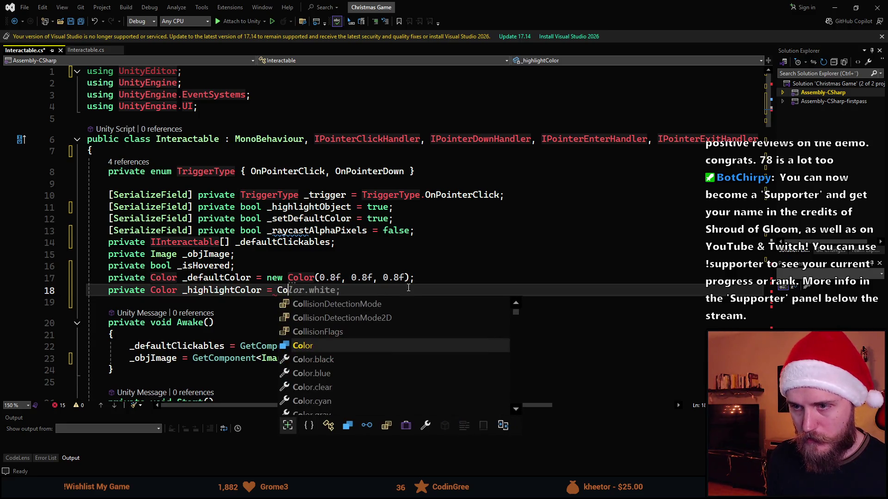
{"action": "key", "text": "Tab"}
{"action": "scroll", "coordinate": [357, 239], "scroll_direction": "down", "scroll_amount": 3}
Save Interactable.cs and replace the hard-coded grey colour in Start with _defaultColor
{"action": "key", "text": "ctrl+s"}
{"action": "scroll", "coordinate": [358, 239], "scroll_direction": "down", "scroll_amount": 7}
{"action": "scroll", "coordinate": [339, 251], "scroll_direction": "up", "scroll_amount": 6}
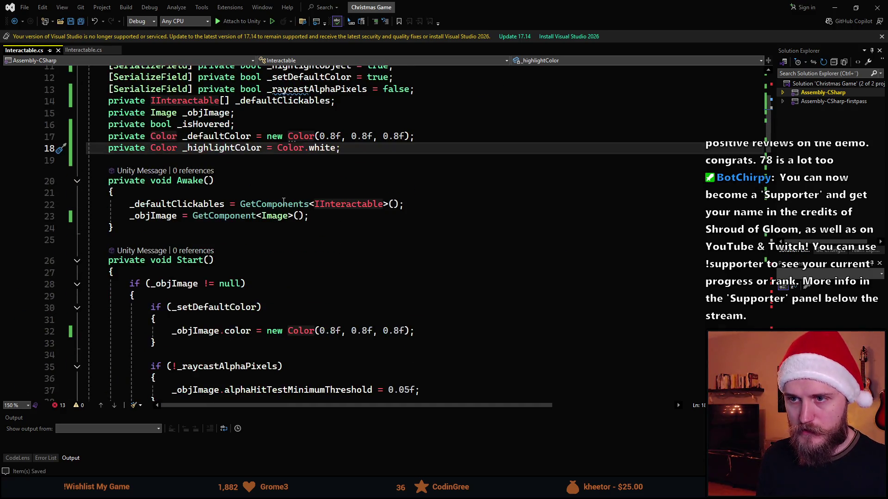
{"action": "left_click", "coordinate": [219, 141]}
{"action": "scroll", "coordinate": [267, 249], "scroll_direction": "down", "scroll_amount": 3}
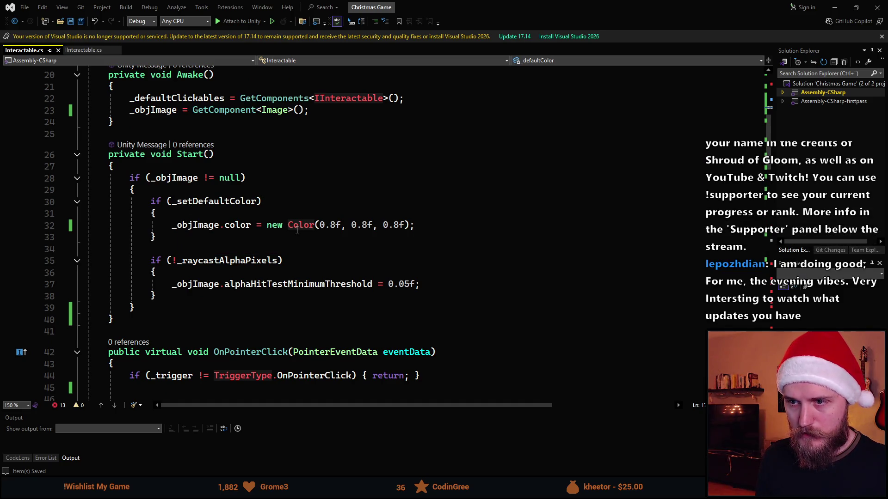
{"action": "left_click_drag", "start_coordinate": [266, 225], "coordinate": [416, 226]}
{"action": "type", "text": "_defaultColor"}
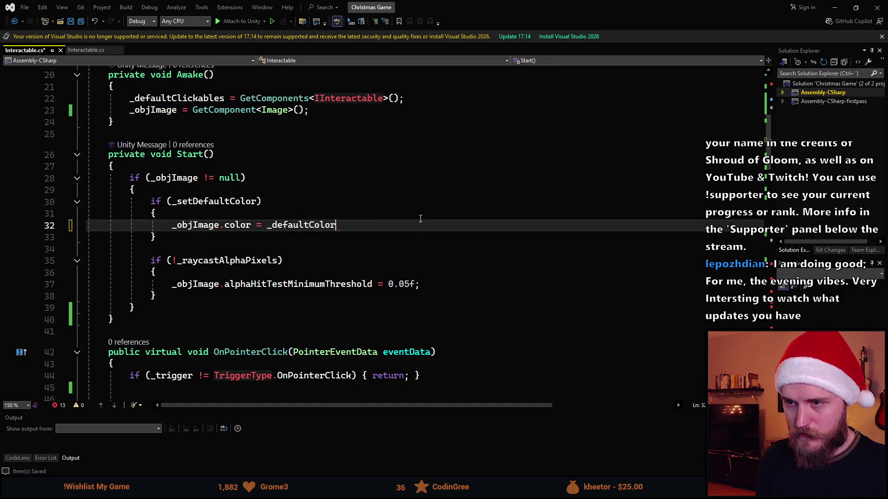
Remove the IsInteractable() check from HighlightObject's condition
{"action": "scroll", "coordinate": [409, 245], "scroll_direction": "down", "scroll_amount": 20}
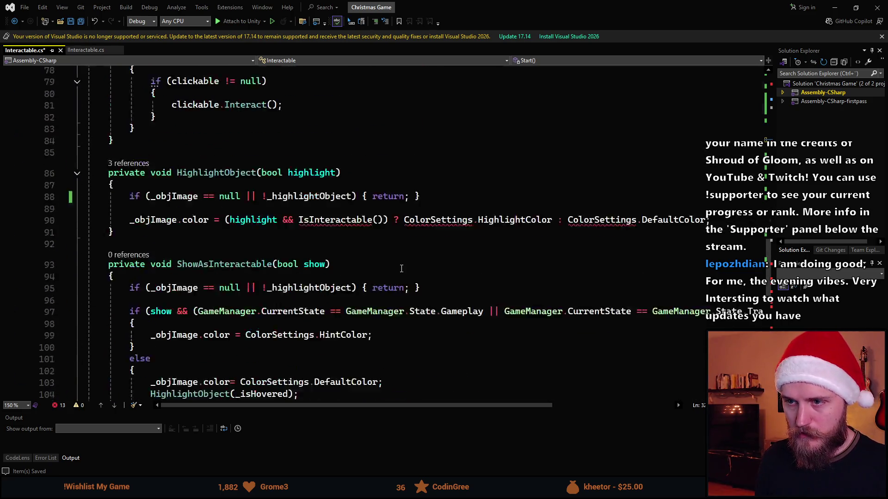
{"action": "scroll", "coordinate": [399, 268], "scroll_direction": "up", "scroll_amount": 4}
{"action": "scroll", "coordinate": [299, 250], "scroll_direction": "down", "scroll_amount": 2}
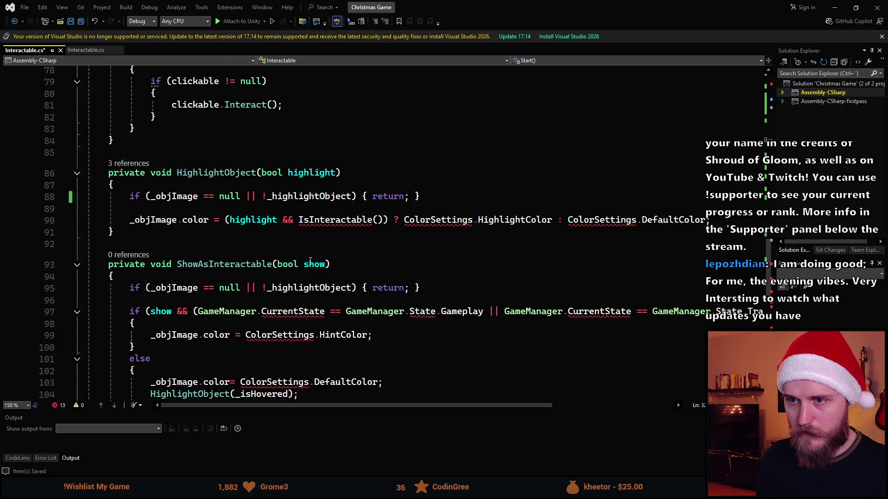
{"action": "double_click", "coordinate": [319, 220]}
{"action": "key", "text": "BackSpace"}
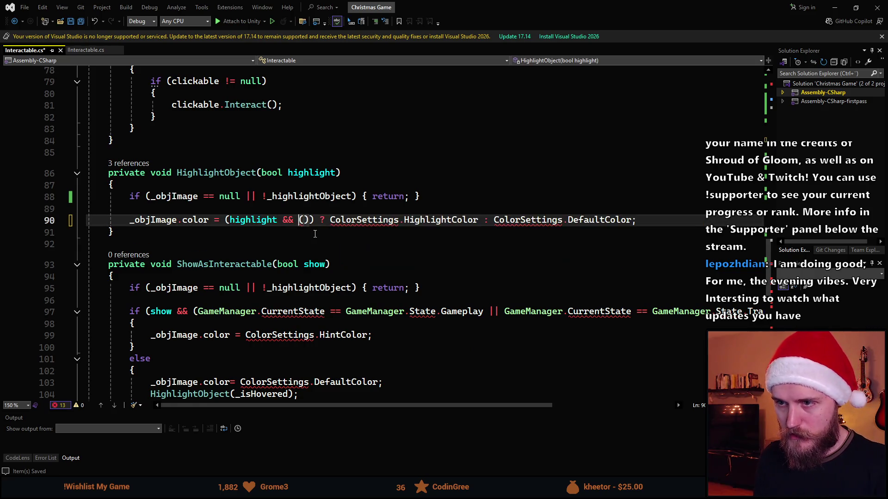
{"action": "key", "text": "Delete"}
{"action": "key", "text": "Delete"}
{"action": "key", "text": "BackSpace"}
{"action": "key", "text": "BackSpace"}
{"action": "key", "text": "BackSpace"}
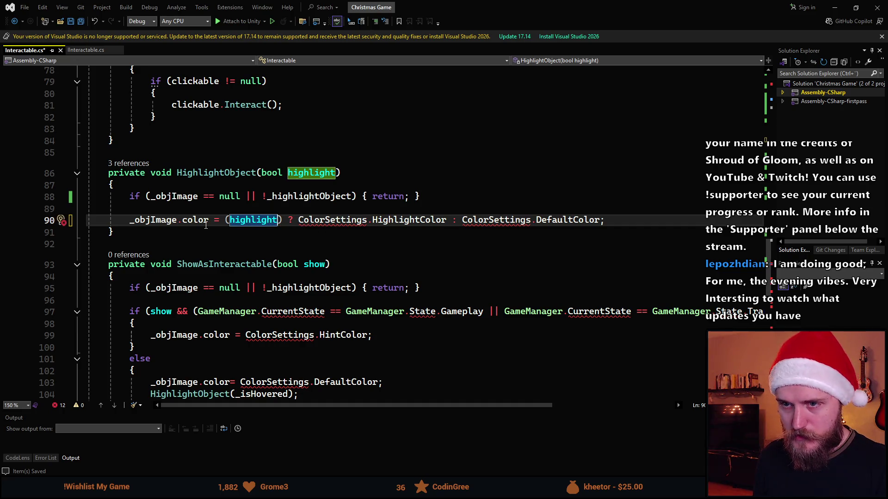
Replace ColorSettings.HighlightColor and ColorSettings.DefaultColor with _highlightColor and _defaultColor
{"action": "left_click", "coordinate": [445, 220]}
{"action": "key", "text": "ctrl+shift+Left"}
{"action": "key", "text": "ctrl+shift+Left"}
{"action": "key", "text": "ctrl+shift+Left"}
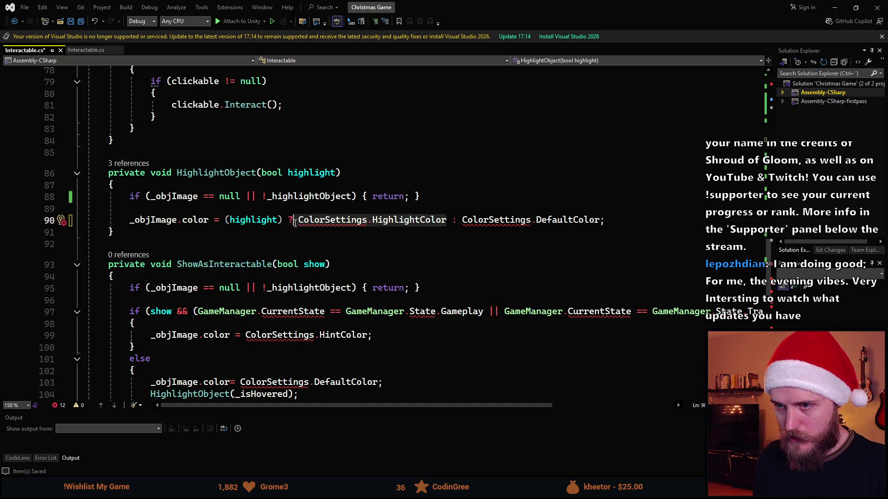
{"action": "left_click", "coordinate": [600, 221]}
{"action": "key", "text": "ctrl+shift+Left"}
{"action": "key", "text": "ctrl+shift+Left"}
{"action": "key", "text": "ctrl+shift+Left"}
{"action": "type", "text": "_defaultColor"}
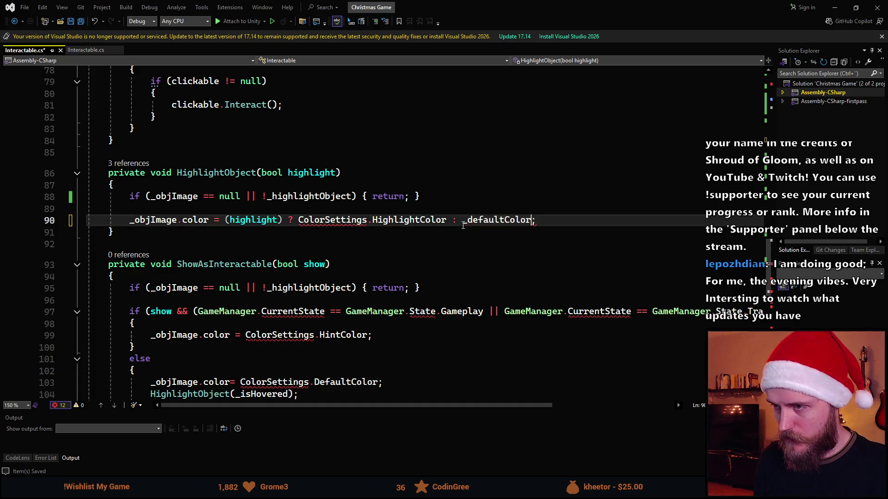
{"action": "left_click", "coordinate": [368, 220]}
{"action": "left_click", "coordinate": [448, 220]}
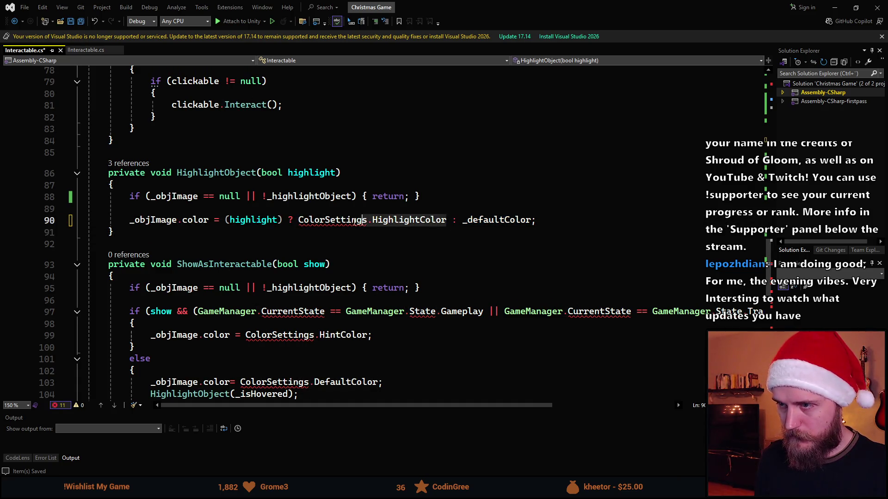
{"action": "key", "text": "ctrl+shift+Left"}
{"action": "key", "text": "ctrl+shift+Left"}
{"action": "key", "text": "ctrl+shift+Left"}
{"action": "type", "text": "_high"}
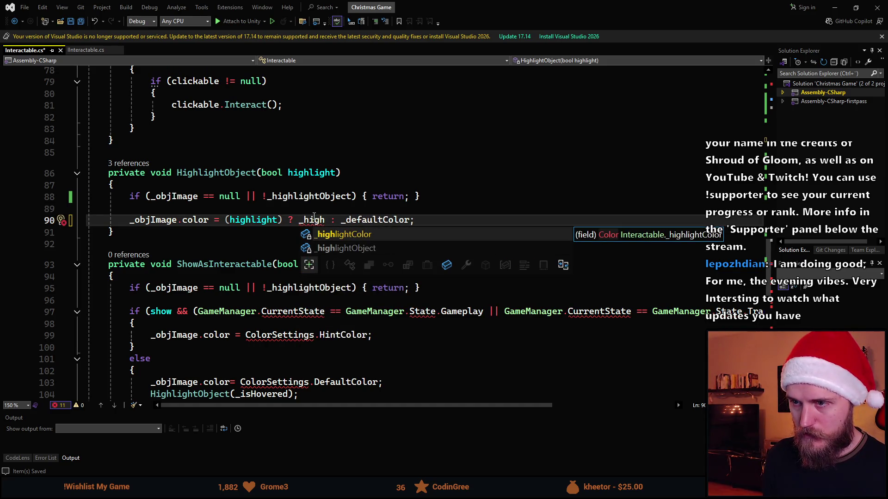
{"action": "key", "text": "Tab"}
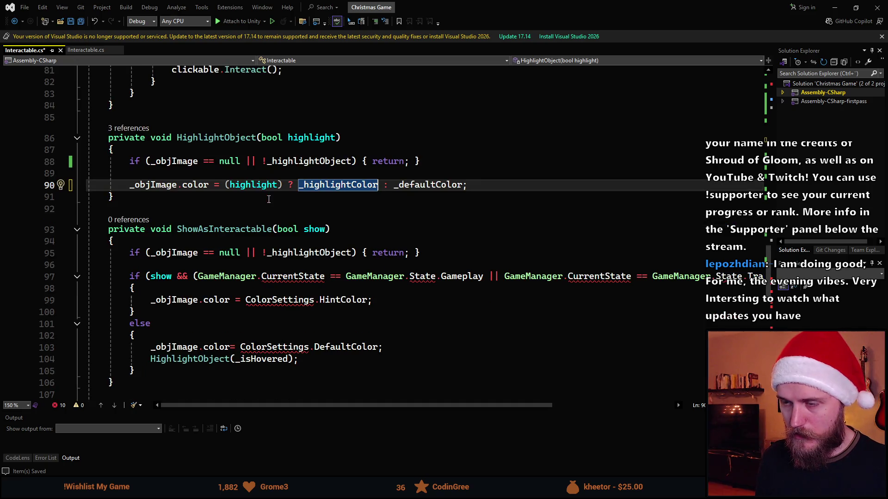
{"action": "scroll", "coordinate": [367, 276], "scroll_direction": "up", "scroll_amount": 9}
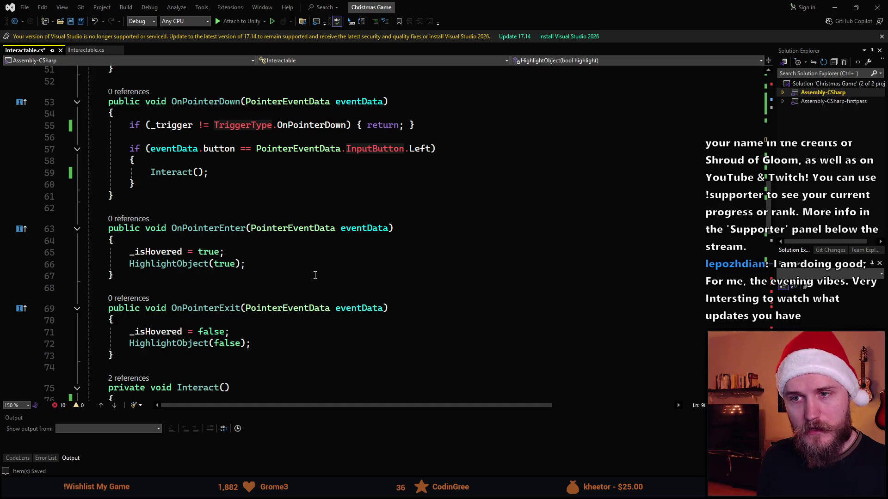
{"action": "scroll", "coordinate": [315, 278], "scroll_direction": "up", "scroll_amount": 11}
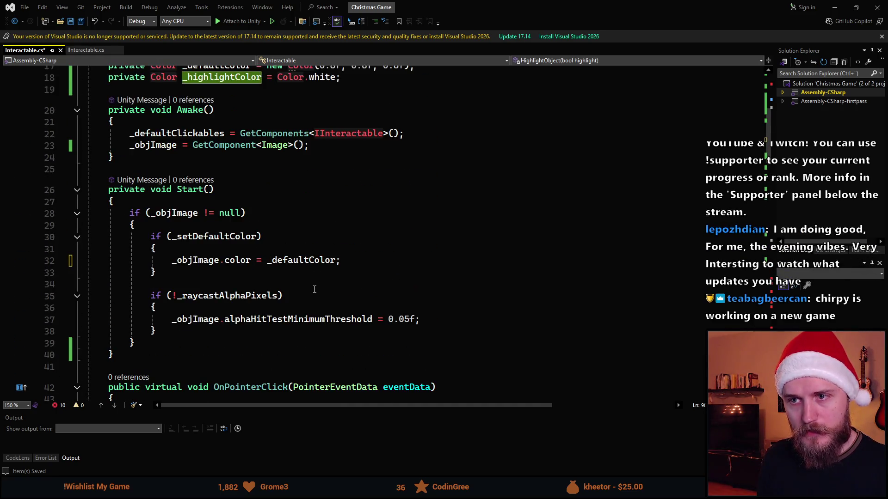
{"action": "scroll", "coordinate": [274, 272], "scroll_direction": "down", "scroll_amount": 3}
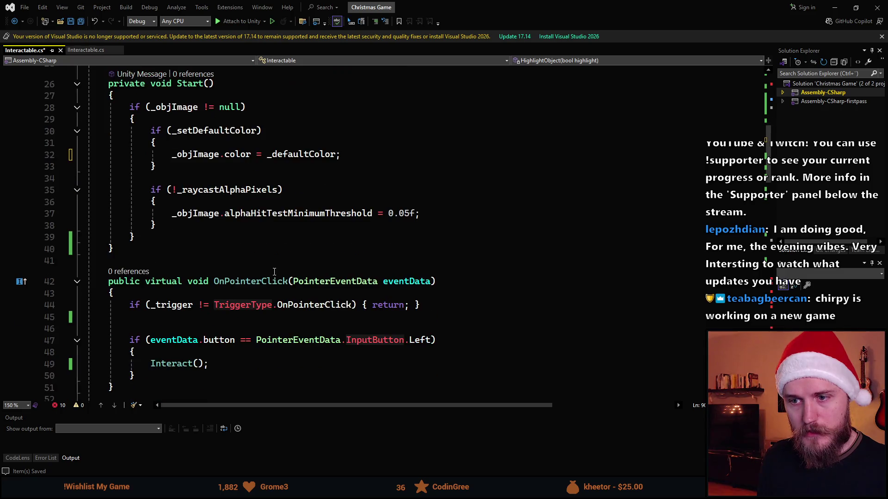
{"action": "left_click", "coordinate": [149, 256]}
Create an empty private void OnDisable() method below Start
{"action": "key", "text": "Return"}
{"action": "key", "text": "Return"}
{"action": "type", "text": "priva"}
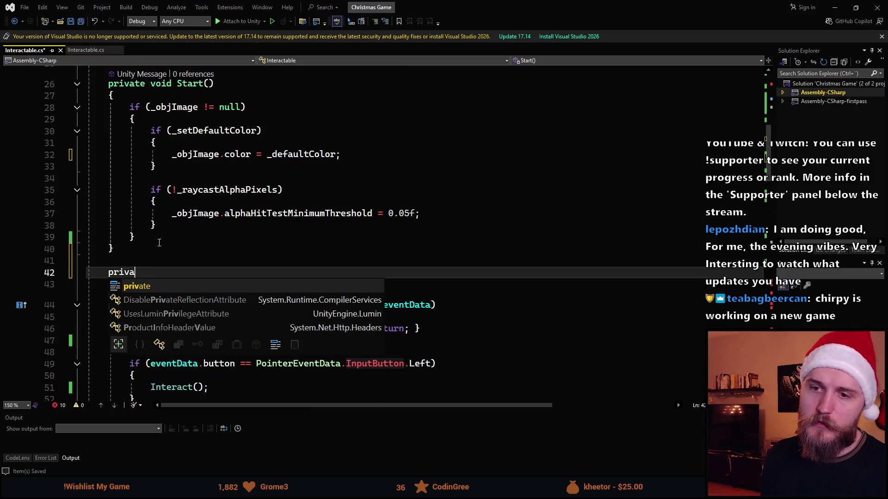
{"action": "type", "text": "te void OnDi"}
{"action": "key", "text": "Tab"}
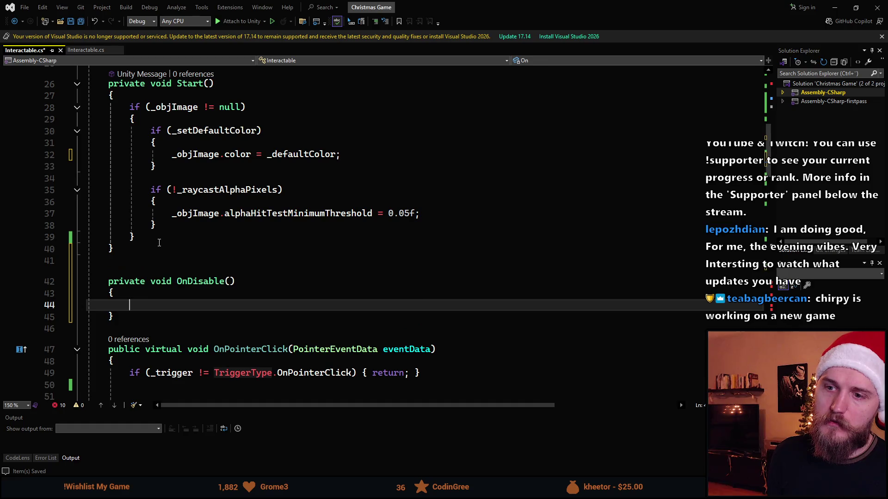
{"action": "type", "text": "High"}
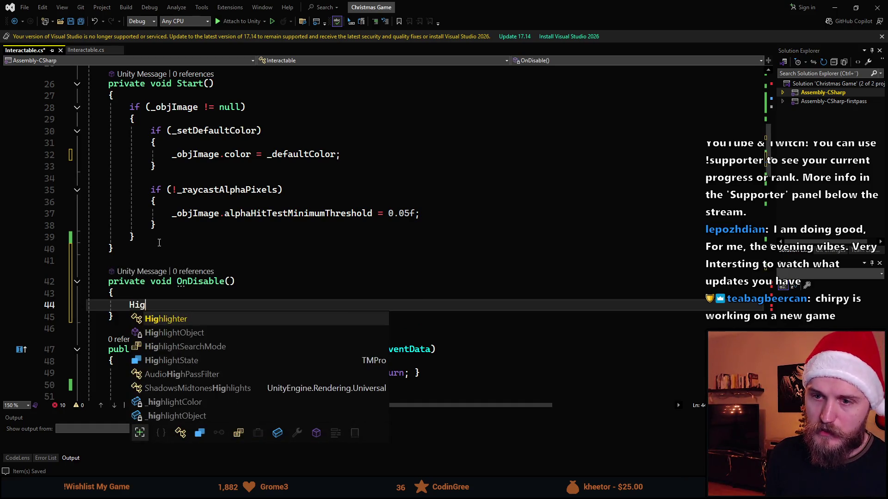
{"action": "key", "text": "Down"}
{"action": "key", "text": "Tab"}
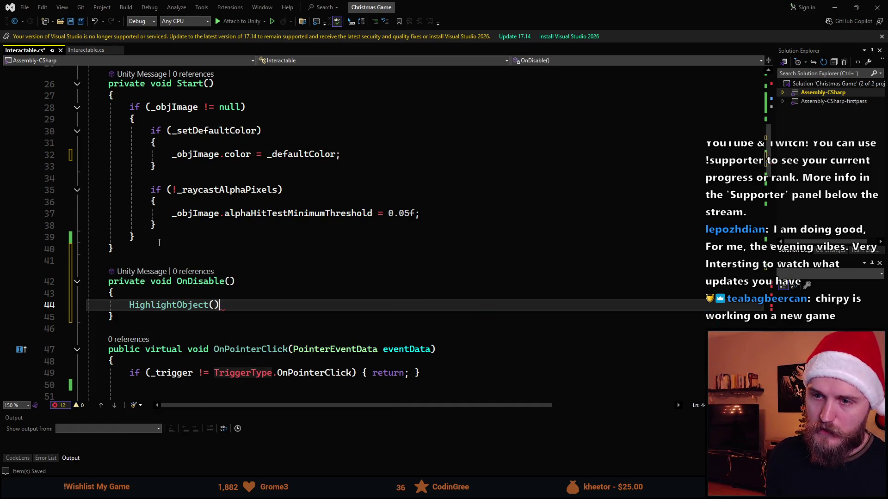
{"action": "key", "text": "ctrl+BackSpace"}
{"action": "key", "text": "Up"}
{"action": "type", "text": "f"}
{"action": "key", "text": "BackSpace"}
{"action": "key", "text": "Return"}
Call HighlightObject(false) inside OnDisable and save Interactable.cs
{"action": "type", "text": "High"}
{"action": "key", "text": "Tab"}
{"action": "type", "text": "("}
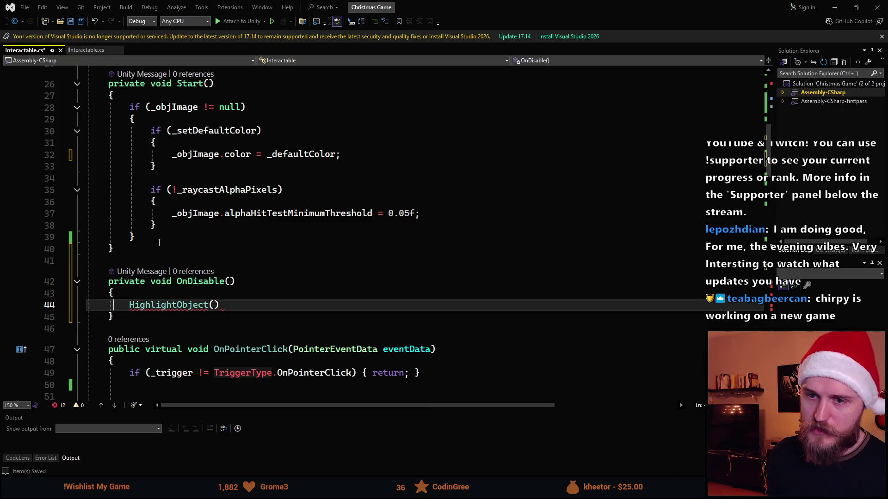
{"action": "type", "text": "fals"}
{"action": "key", "text": "Tab"}
{"action": "type", "text": ";"}
{"action": "key", "text": "ctrl+s"}
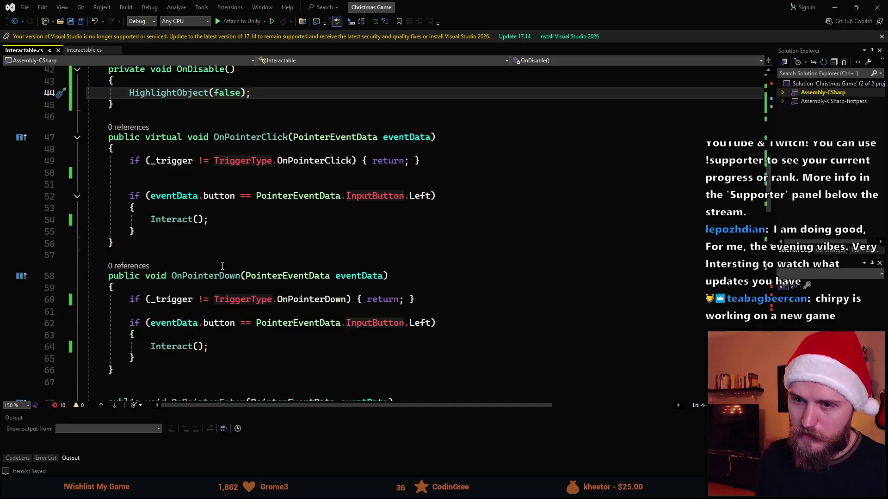
{"action": "scroll", "coordinate": [224, 266], "scroll_direction": "down", "scroll_amount": 5}
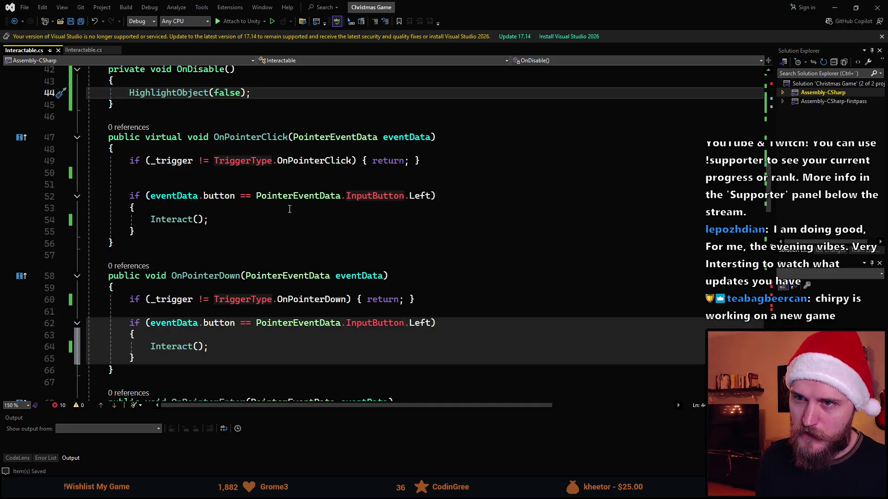
{"action": "scroll", "coordinate": [290, 209], "scroll_direction": "down", "scroll_amount": 6}
{"action": "scroll", "coordinate": [284, 225], "scroll_direction": "down", "scroll_amount": 2}
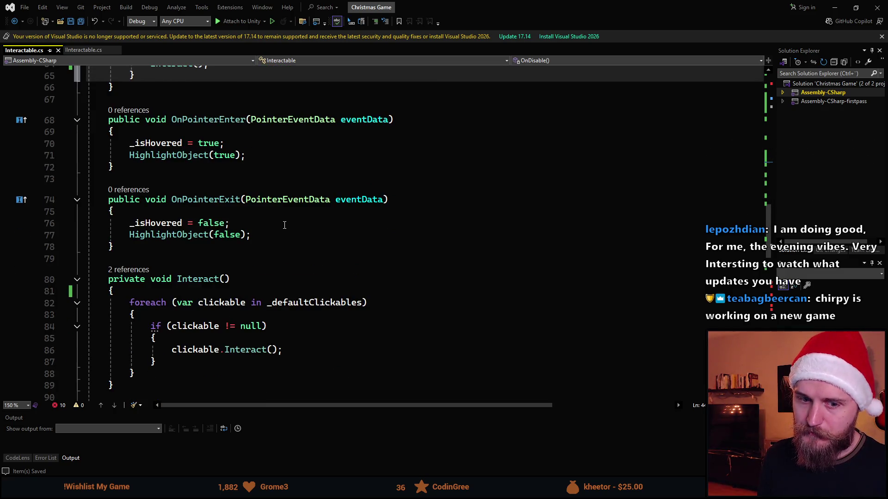
{"action": "scroll", "coordinate": [284, 225], "scroll_direction": "up", "scroll_amount": 1}
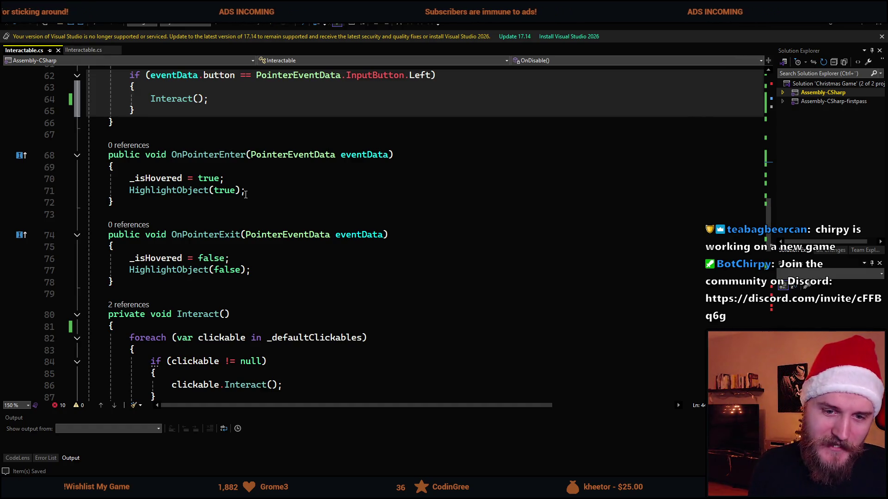
{"action": "scroll", "coordinate": [245, 195], "scroll_direction": "down", "scroll_amount": 3}
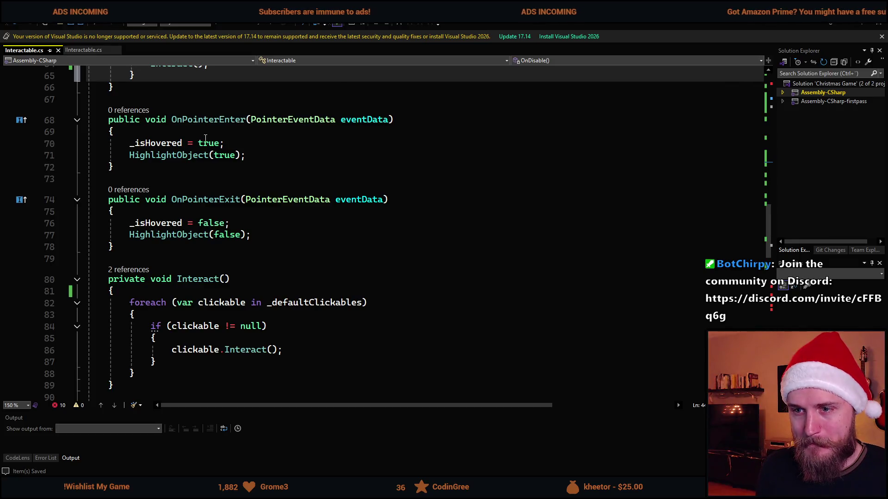
Delete the ShowAsInteractable method
{"action": "scroll", "coordinate": [232, 209], "scroll_direction": "down", "scroll_amount": 6}
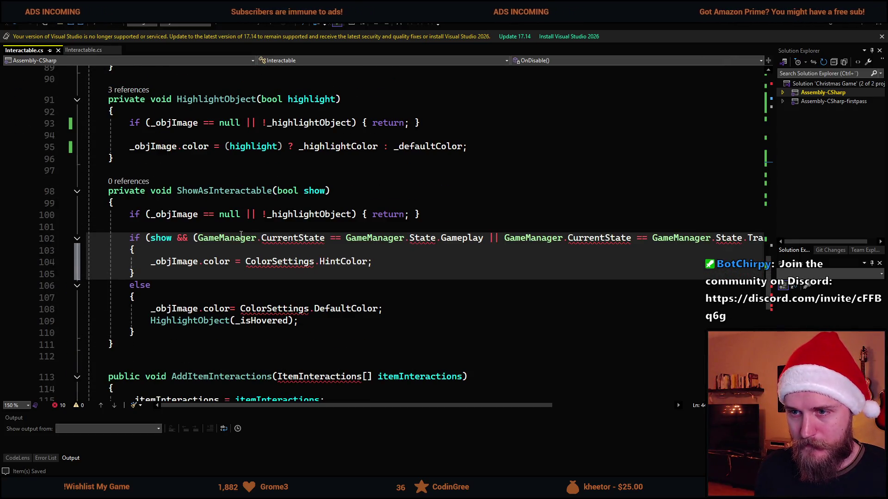
{"action": "left_click", "coordinate": [125, 346]}
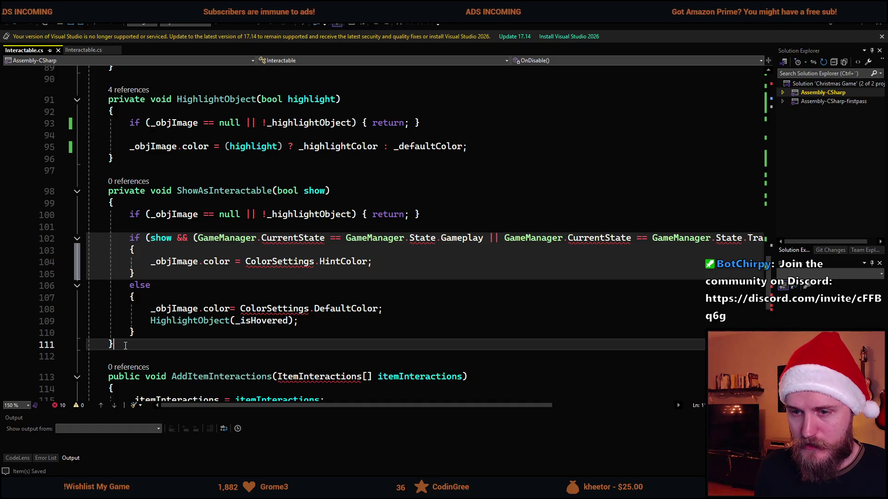
{"action": "left_click_drag", "start_coordinate": [125, 346], "coordinate": [114, 159]}
{"action": "key", "text": "Delete"}
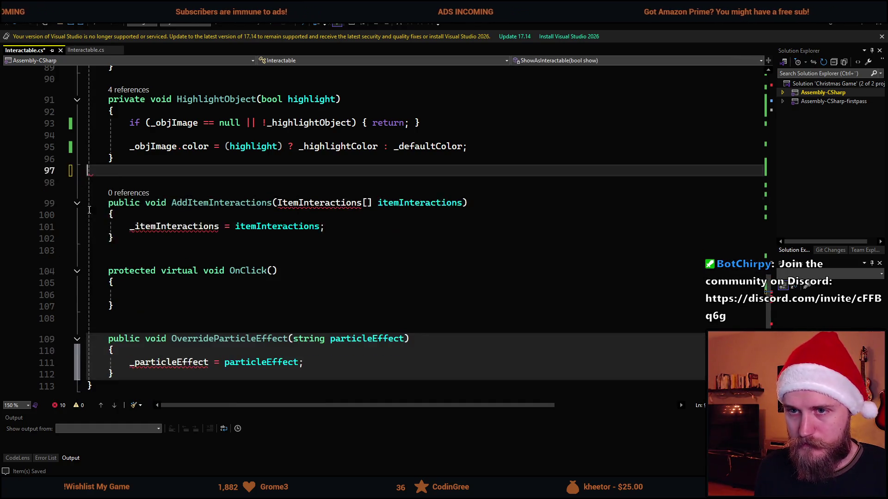
Delete the AddItemInteractions and OnClick methods and tidy the blank lines
{"action": "scroll", "coordinate": [250, 263], "scroll_direction": "up", "scroll_amount": 1}
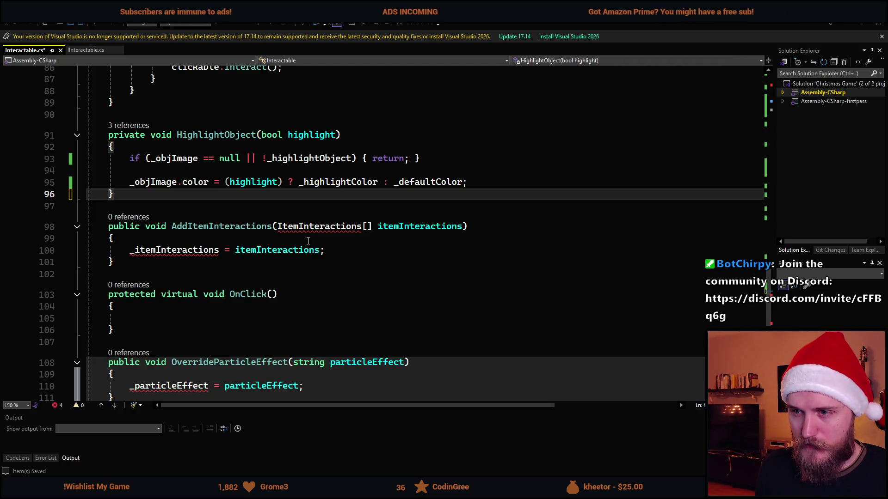
{"action": "left_click_drag", "start_coordinate": [26, 262], "coordinate": [26, 226]}
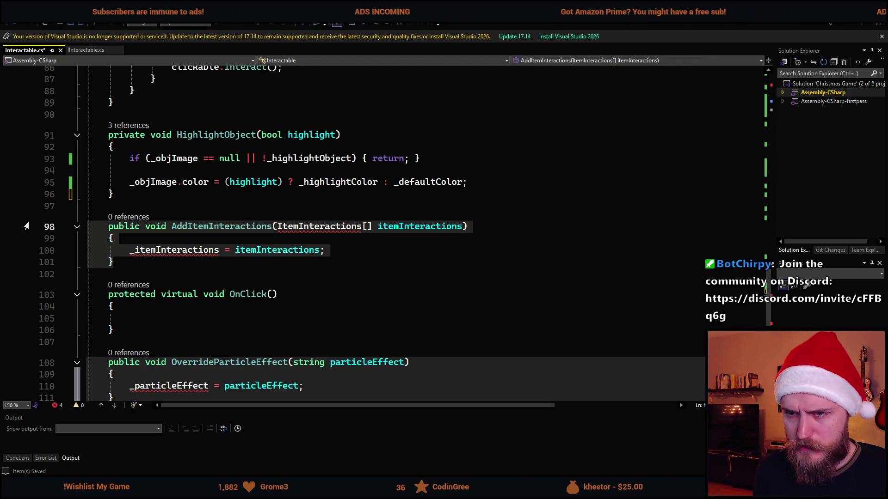
{"action": "key", "text": "Delete"}
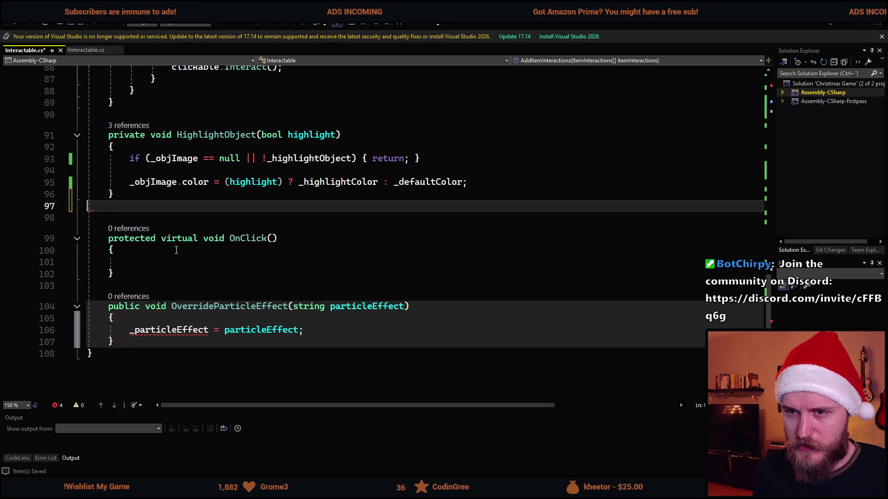
{"action": "key", "text": "Up"}
{"action": "key", "text": "shift+Down"}
{"action": "key", "text": "shift+Down"}
{"action": "key", "text": "shift+Down"}
{"action": "key", "text": "Delete"}
{"action": "key", "text": "BackSpace"}
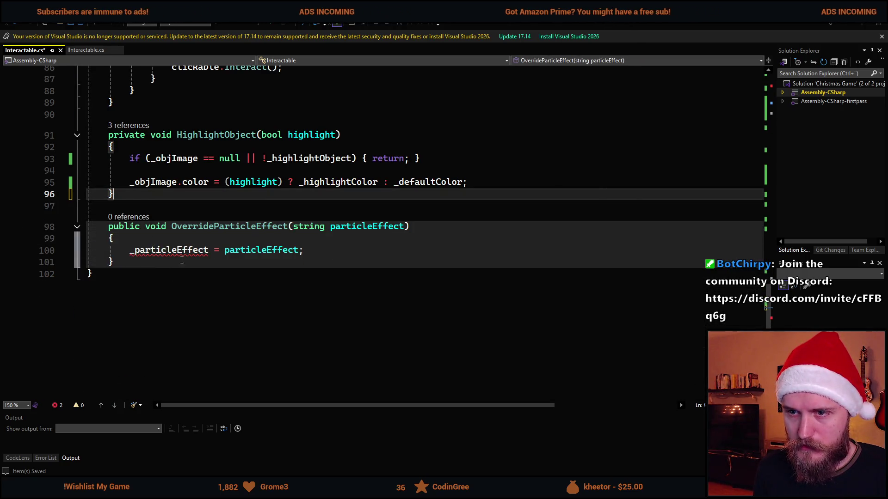
Delete OverrideParticleEffect, save Interactable.cs, and return to Unity
{"action": "left_click_drag", "start_coordinate": [182, 260], "coordinate": [96, 227]}
{"action": "key", "text": "Delete"}
{"action": "key", "text": "BackSpace"}
{"action": "key", "text": "BackSpace"}
{"action": "scroll", "coordinate": [176, 231], "scroll_direction": "up", "scroll_amount": 20}
{"action": "key", "text": "ctrl+s"}
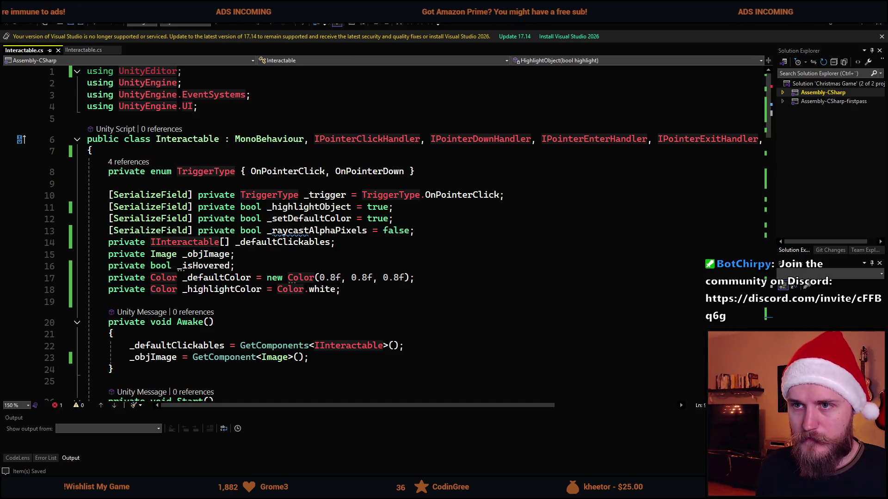
{"action": "key", "text": "alt+Tab"}
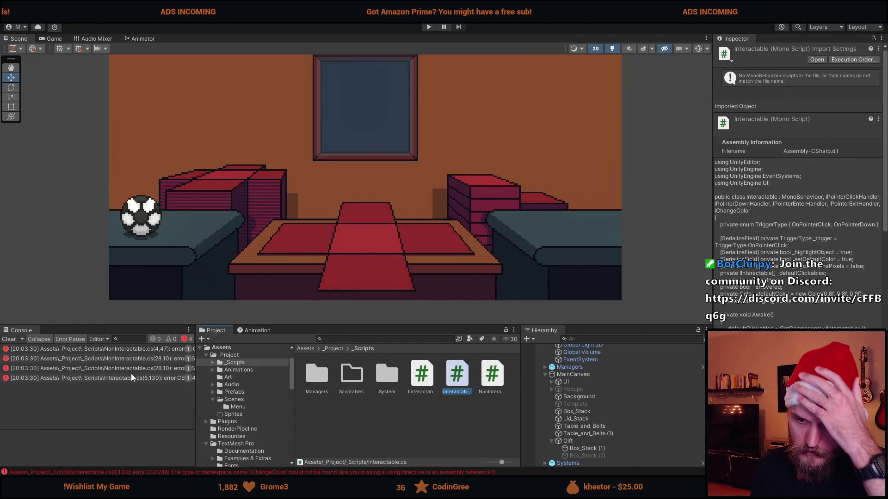
From the Interactable.cs compile error, remove IChangeColor from the class declaration
{"action": "left_click", "coordinate": [142, 379]}
{"action": "double_click", "coordinate": [142, 378]}
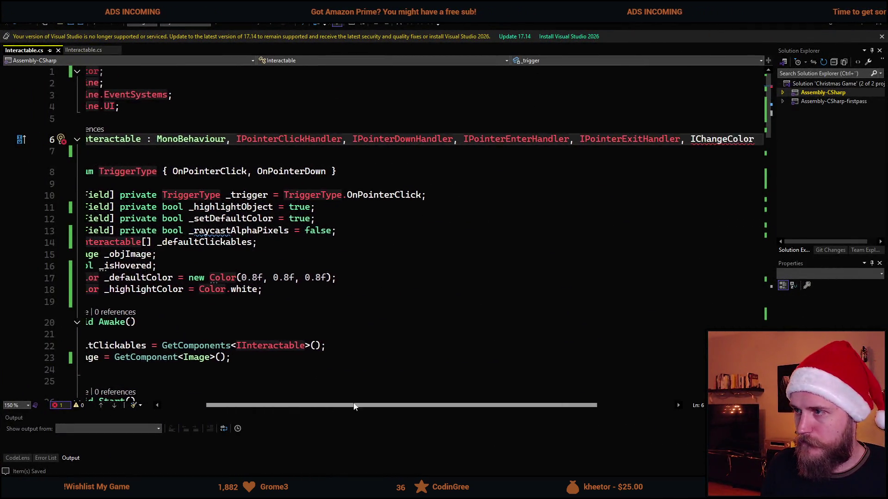
{"action": "scroll", "coordinate": [343, 412], "scroll_direction": "right", "scroll_amount": 3}
{"action": "double_click", "coordinate": [596, 144]}
{"action": "key", "text": "BackSpace"}
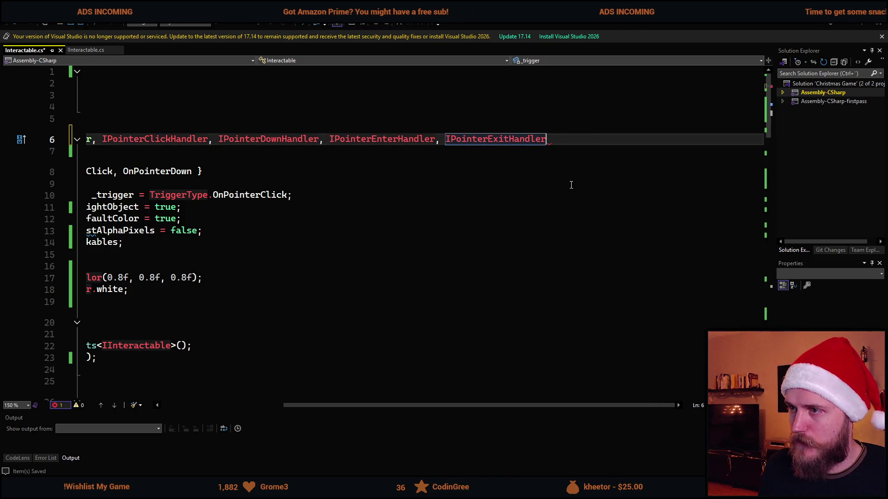
Back in Unity, open NonInteractable.cs from its console error
{"action": "key", "text": "alt+Tab"}
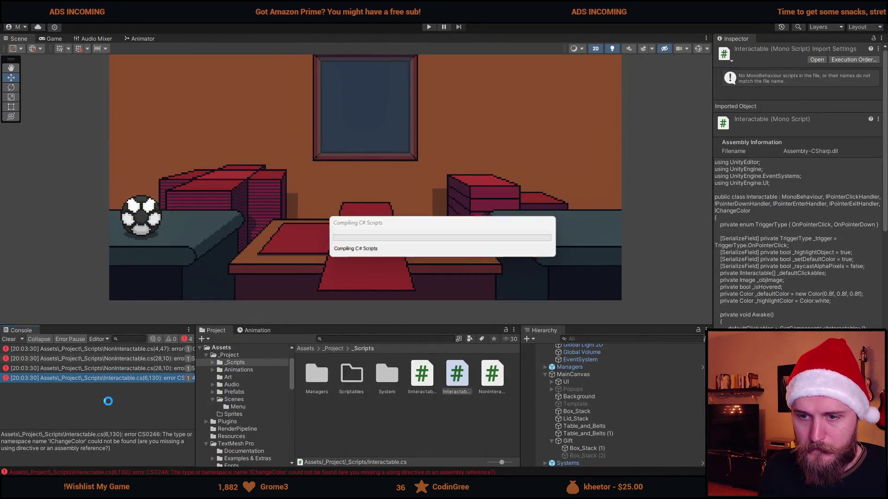
{"action": "left_click", "coordinate": [116, 369]}
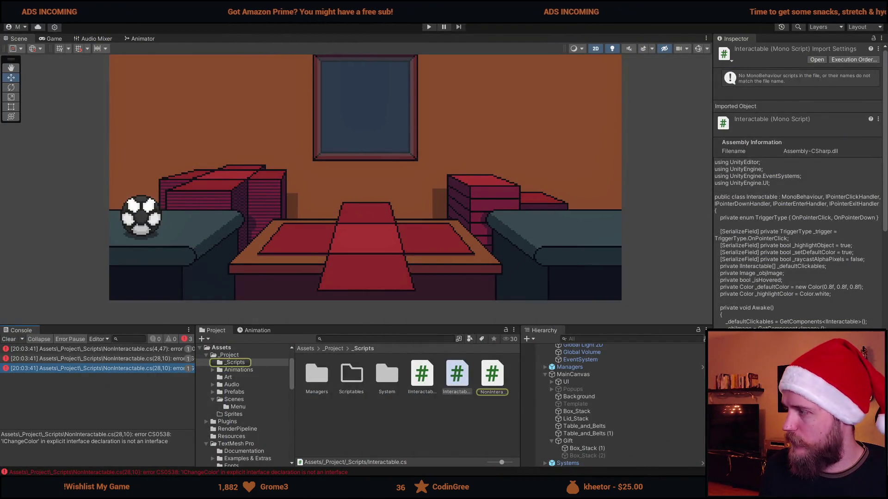
{"action": "double_click", "coordinate": [116, 368]}
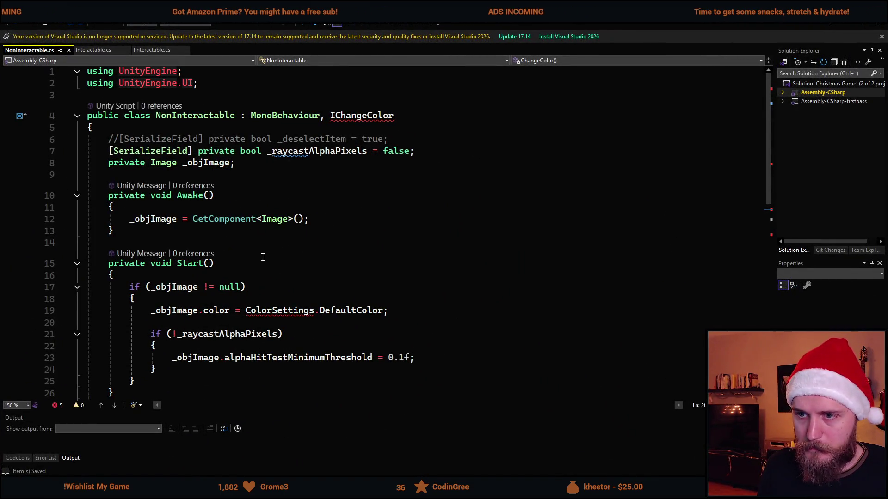
Add a private Color _defaultColor = new Color(0.8f, 0.8f, 0.8f) field below _objImage
{"action": "scroll", "coordinate": [262, 257], "scroll_direction": "down", "scroll_amount": 3}
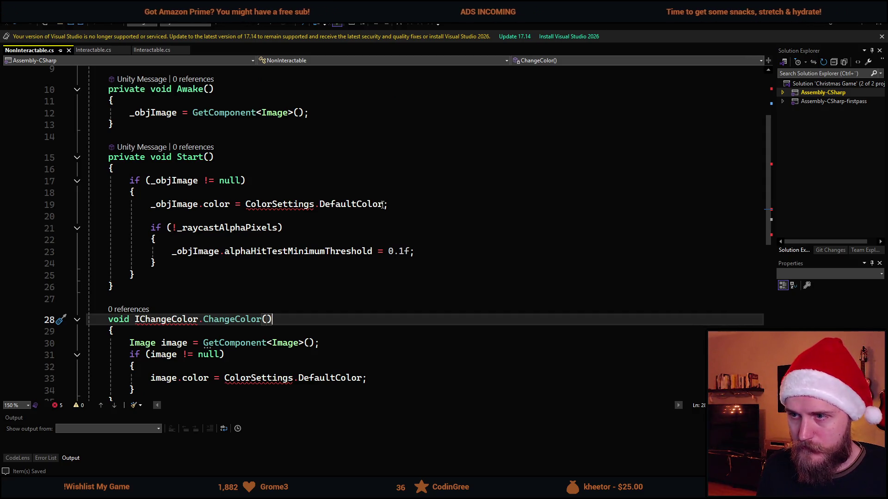
{"action": "scroll", "coordinate": [273, 266], "scroll_direction": "up", "scroll_amount": 2}
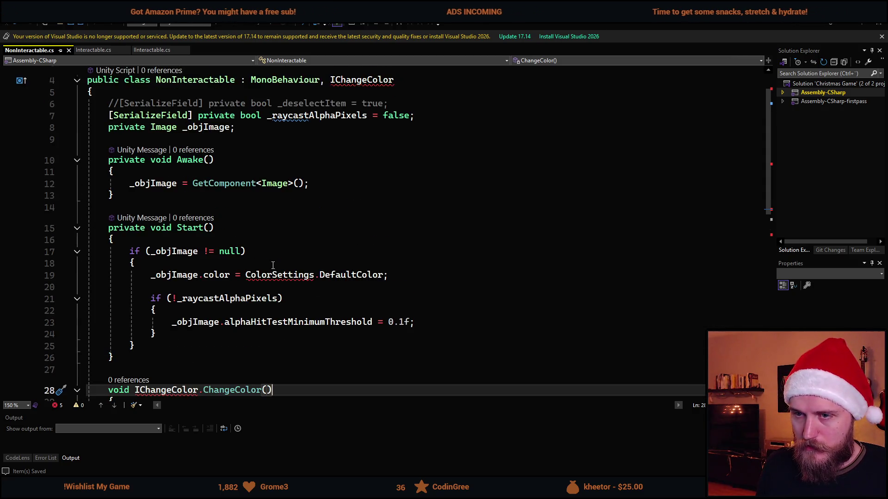
{"action": "left_click", "coordinate": [353, 136]}
{"action": "key", "text": "Return"}
{"action": "type", "text": "private Color _default"}
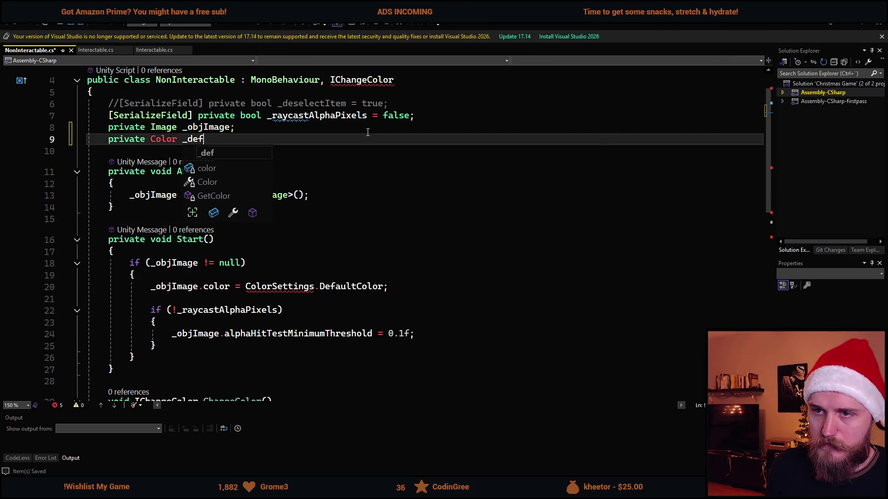
{"action": "type", "text": "Color "}
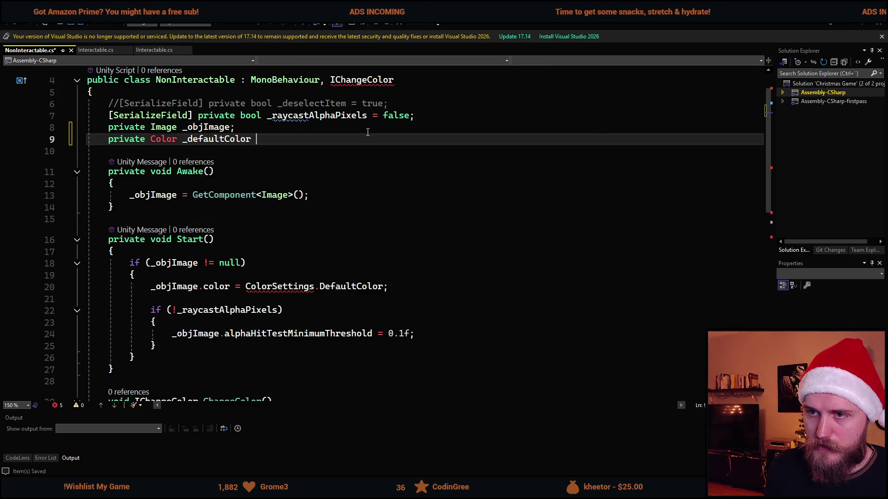
{"action": "type", "text": "= new Color()"}
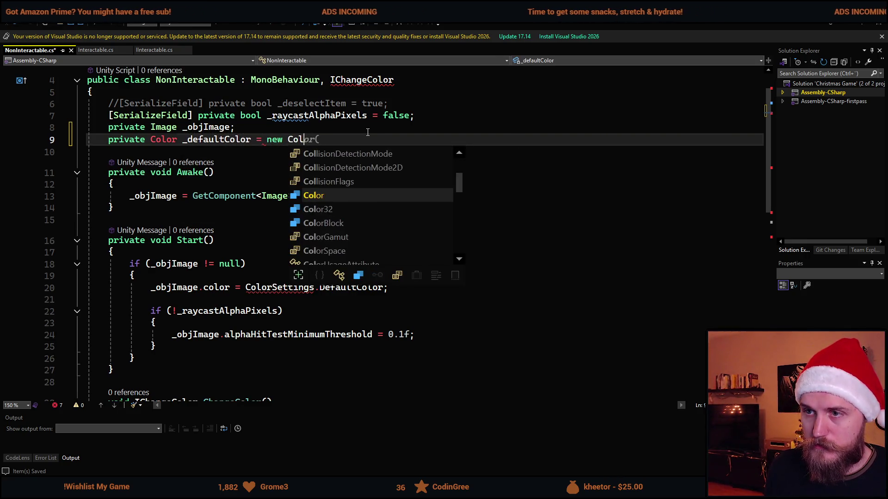
{"action": "key", "text": "Left"}
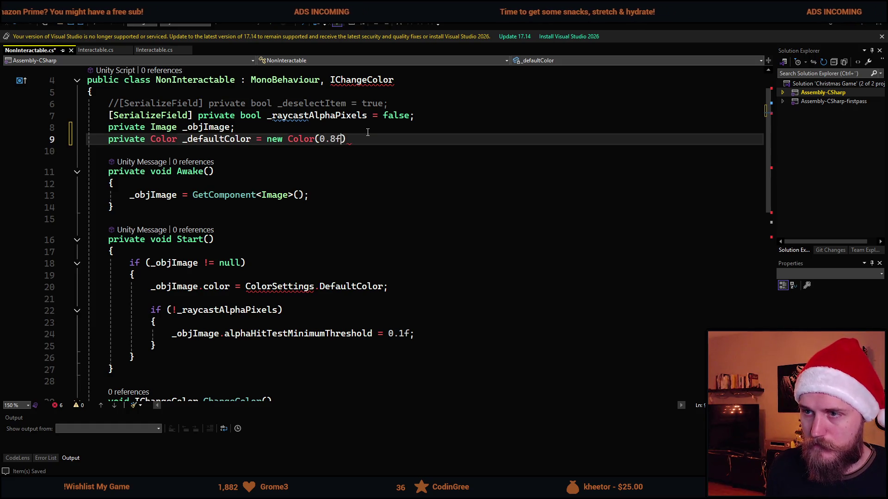
{"action": "key", "text": "Tab"}
{"action": "type", "text": ","}
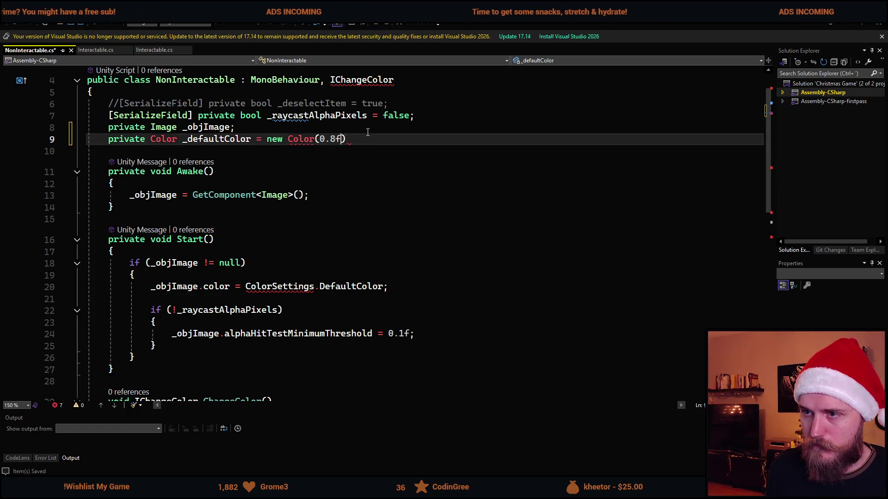
{"action": "key", "text": "Tab"}
{"action": "type", "text": ","}
{"action": "key", "text": "Tab"}
{"action": "key", "text": "End"}
{"action": "type", "text": ";"}
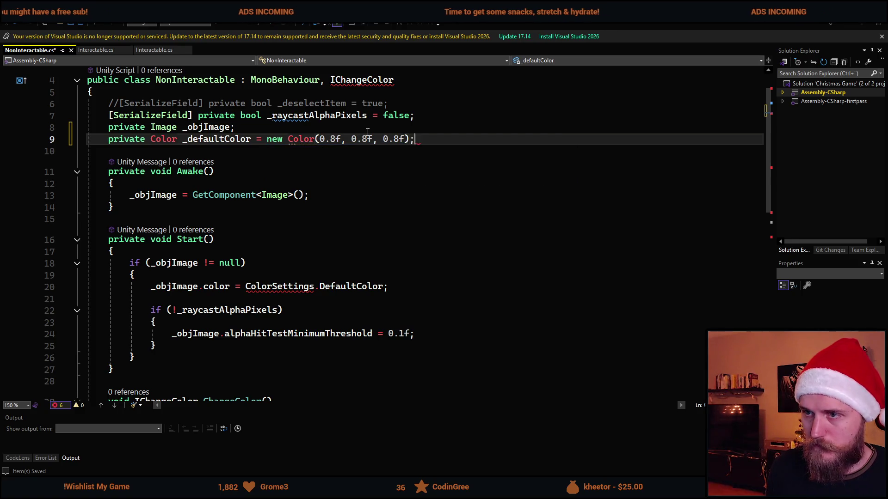
Replace ColorSettings.DefaultColor in Start with _defaultColor
{"action": "double_click", "coordinate": [216, 139]}
{"action": "key", "text": "ctrl+c"}
{"action": "left_click", "coordinate": [371, 286]}
{"action": "left_click_drag", "start_coordinate": [383, 287], "coordinate": [245, 286]}
{"action": "key", "text": "ctrl+v"}
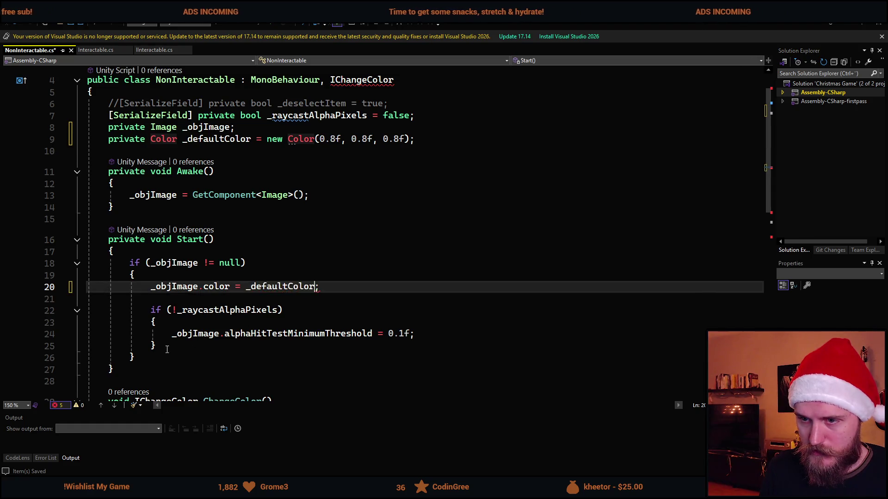
Delete the ChangeColor method and save NonInteractable.cs
{"action": "scroll", "coordinate": [220, 336], "scroll_direction": "down", "scroll_amount": 5}
{"action": "mouse_move", "coordinate": [130, 300]}
{"action": "left_mouse_down"}
{"action": "mouse_move", "coordinate": [43, 257]}
{"action": "mouse_move", "coordinate": [10, 228]}
{"action": "left_mouse_up"}
{"action": "key", "text": "BackSpace"}
{"action": "scroll", "coordinate": [269, 304], "scroll_direction": "up", "scroll_amount": 5}
{"action": "key", "text": "ctrl+s"}
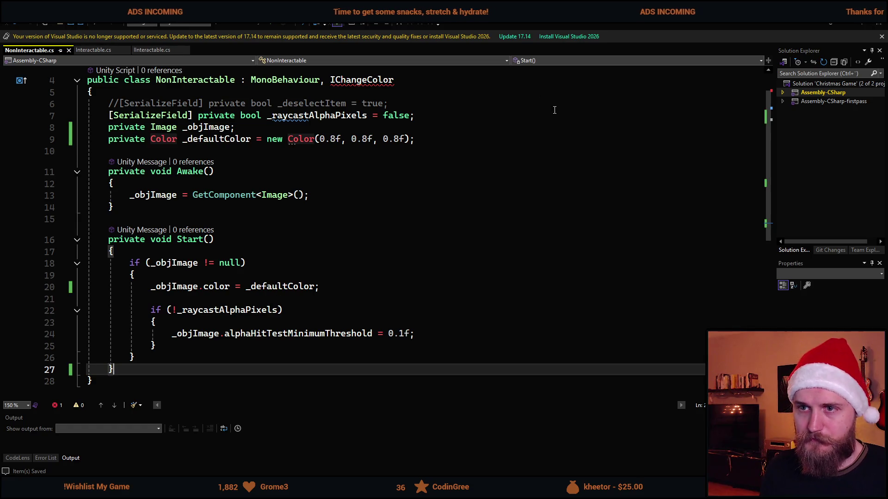
Remove ', IChangeColor' from NonInteractable's declaration, save, and return to Unity
{"action": "key", "text": "alt+Tab"}
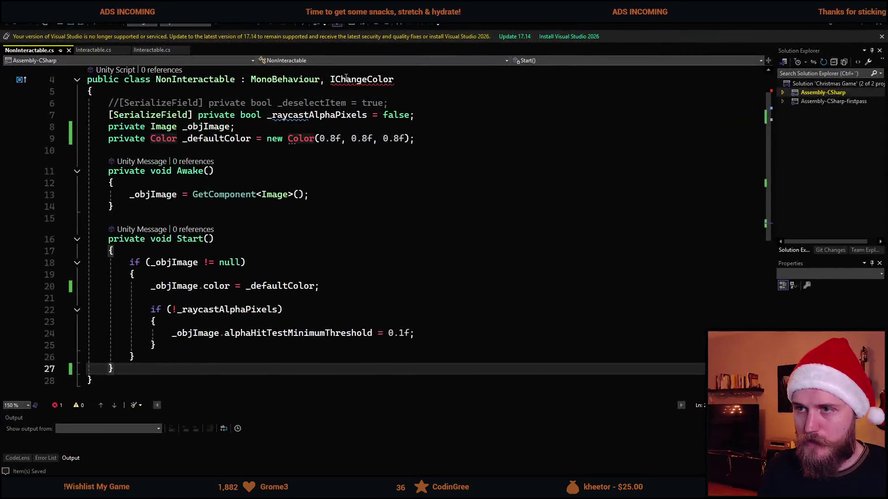
{"action": "left_click_drag", "start_coordinate": [397, 79], "coordinate": [320, 79]}
{"action": "key", "text": "BackSpace"}
{"action": "key", "text": "ctrl+s"}
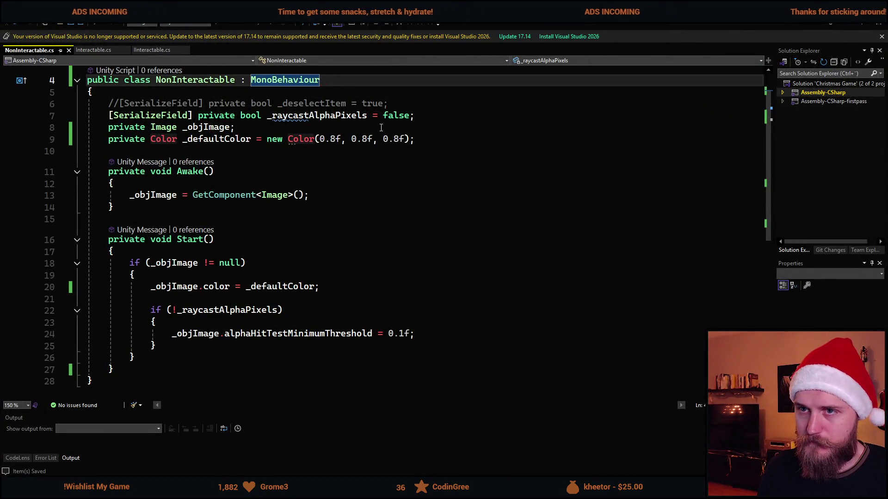
{"action": "key", "text": "alt+Tab"}
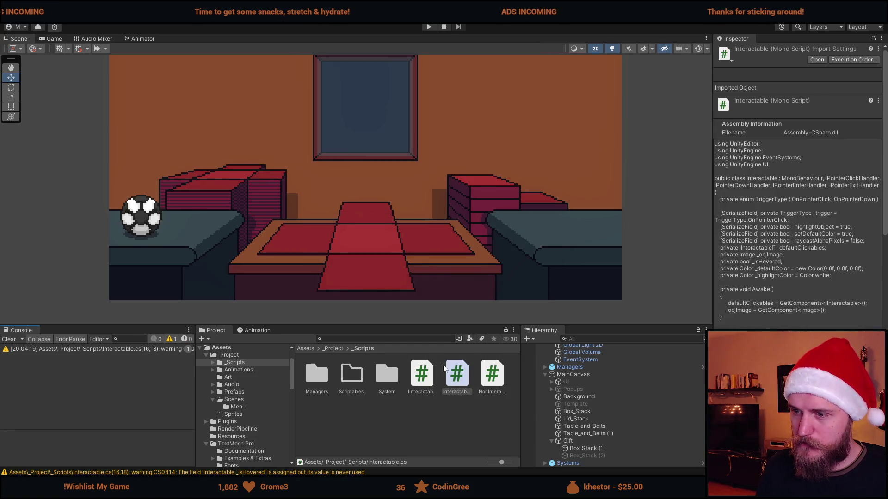
Enlarge the Scene view, then enter and exit Play mode
{"action": "left_click_drag", "start_coordinate": [602, 327], "coordinate": [555, 345]}
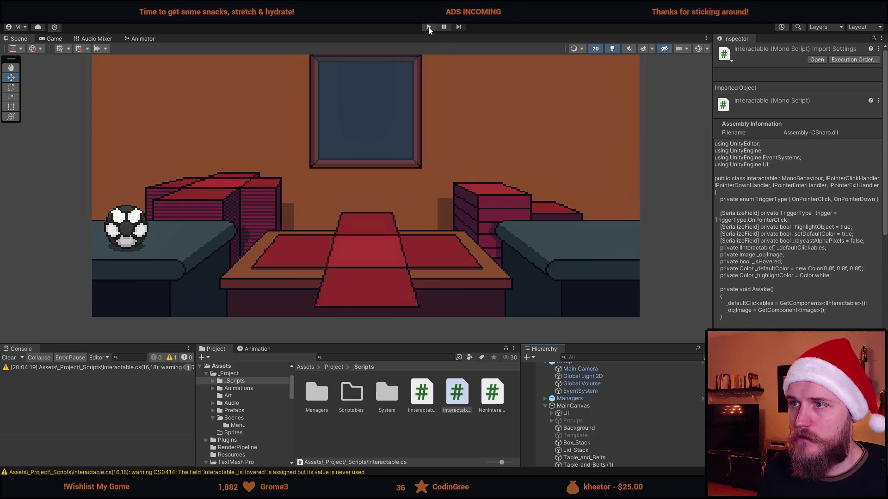
{"action": "left_click", "coordinate": [428, 26]}
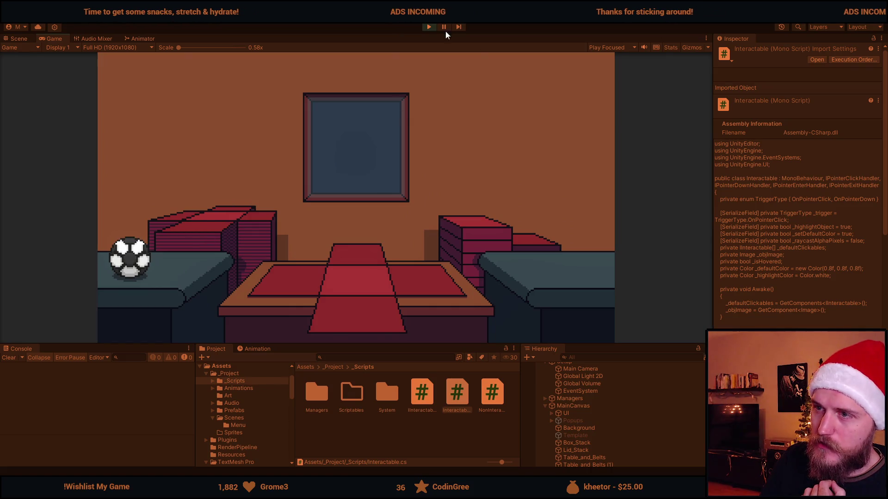
{"action": "left_click", "coordinate": [425, 28]}
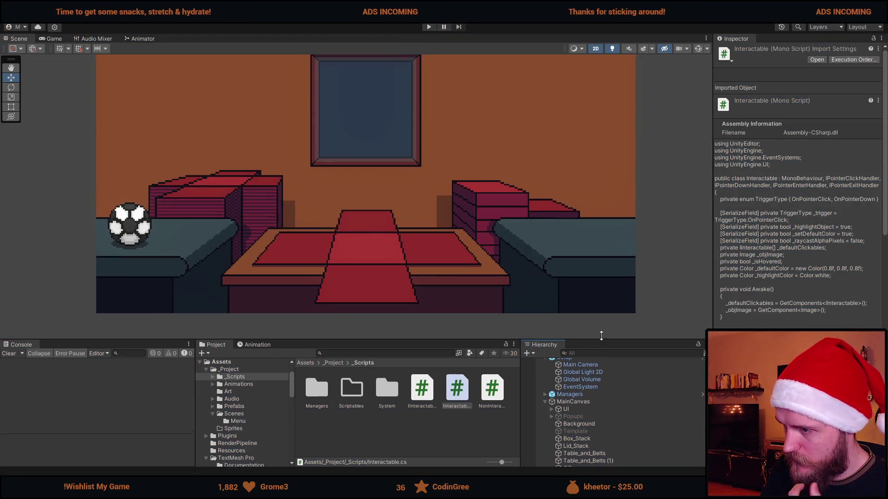
Inspect the components on the Background and Box_Stack objects
{"action": "left_click", "coordinate": [602, 400]}
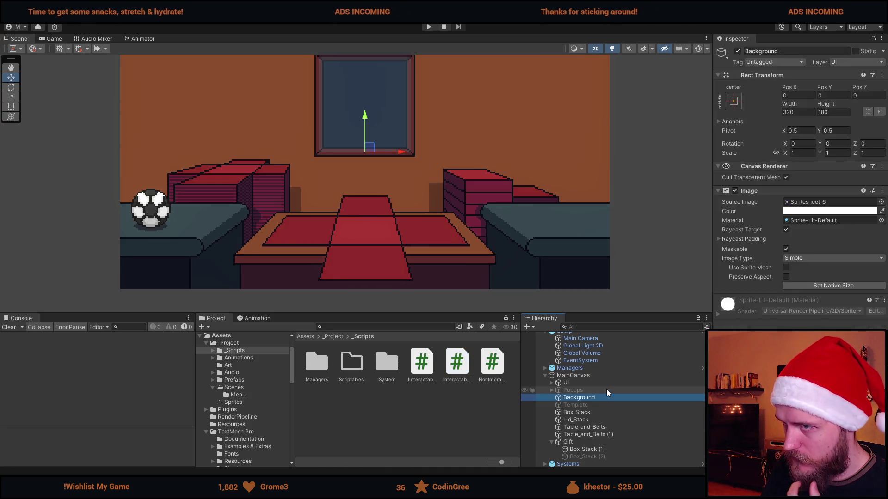
{"action": "key", "text": "alt+Tab"}
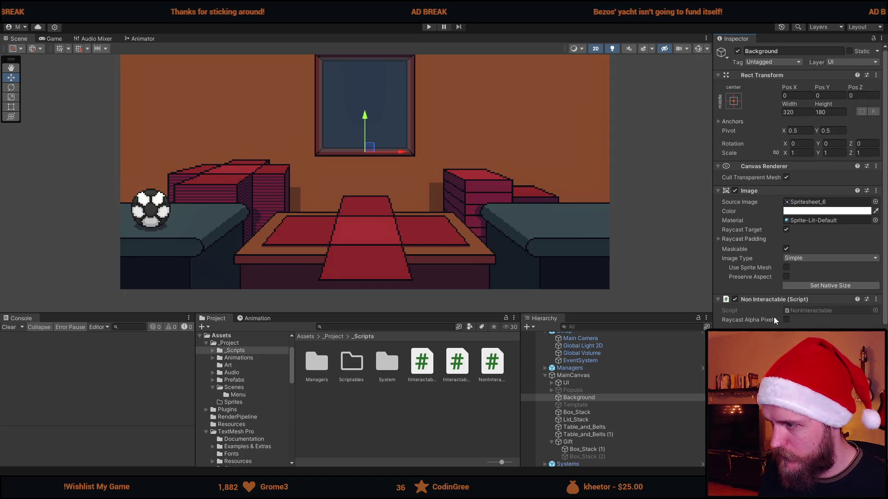
{"action": "left_click", "coordinate": [593, 412]}
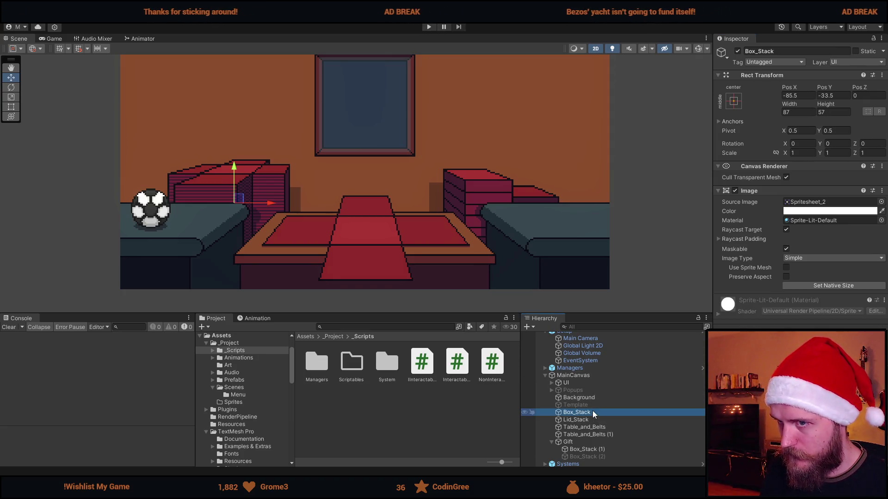
{"action": "key", "text": "alt+Tab"}
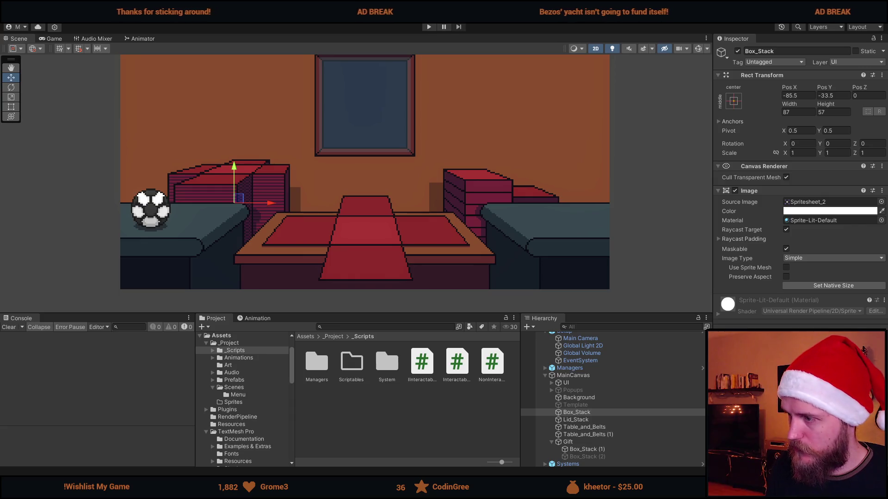
{"action": "scroll", "coordinate": [814, 303], "scroll_direction": "down", "scroll_amount": 3}
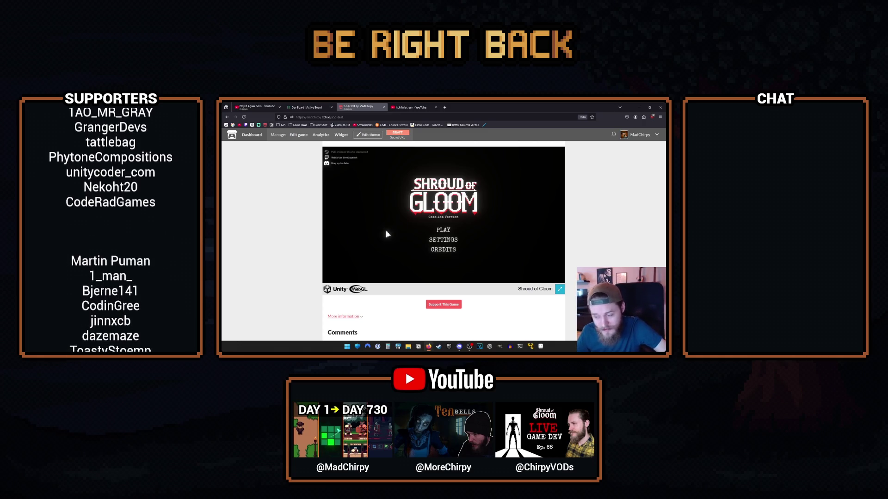
Show the Shroud of Gloom browser game fullscreen
{"action": "left_click", "coordinate": [386, 234]}
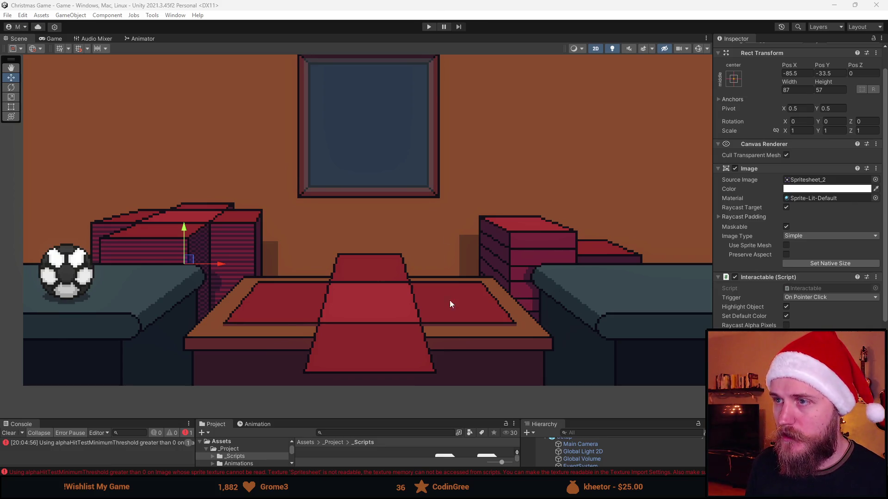
Check the unreadable-texture error and find the Spritesheet texture with a 'sprite' project search
{"action": "left_click", "coordinate": [115, 442]}
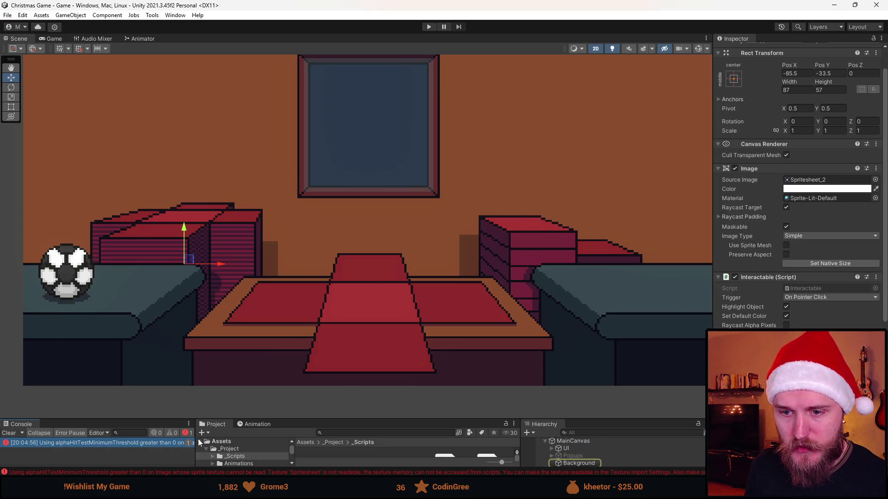
{"action": "left_click_drag", "start_coordinate": [382, 421], "coordinate": [381, 289]}
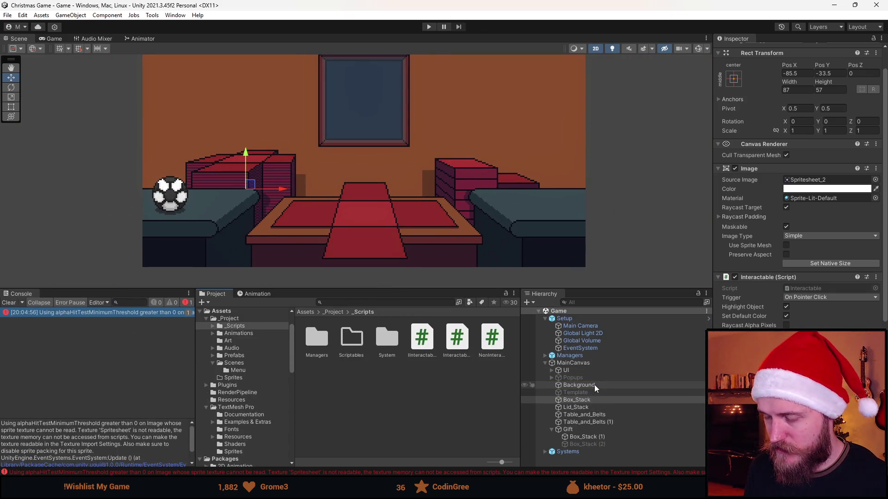
{"action": "left_click", "coordinate": [353, 303]}
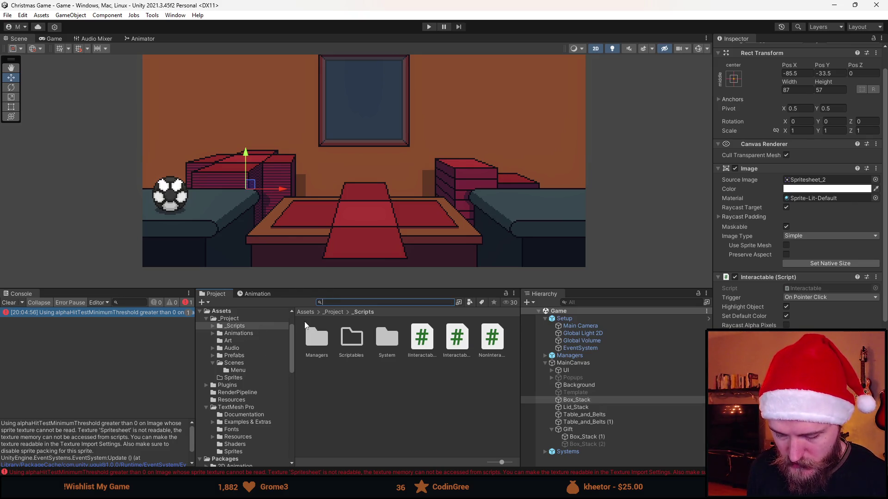
{"action": "type", "text": "sprite"}
{"action": "left_click", "coordinate": [333, 423]}
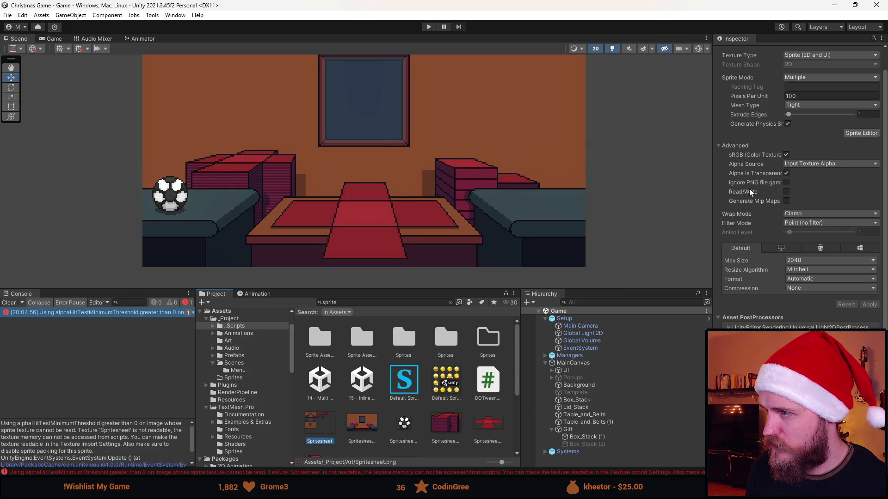
Enable Read/Write on the Spritesheet texture, apply the import settings, and start the game
{"action": "left_click", "coordinate": [787, 192]}
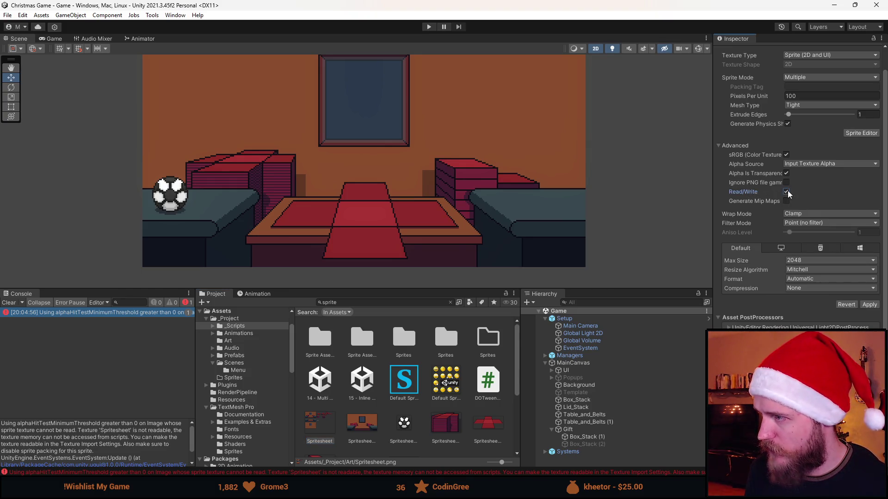
{"action": "left_click", "coordinate": [869, 306]}
{"action": "left_click_drag", "start_coordinate": [342, 334], "coordinate": [342, 352]}
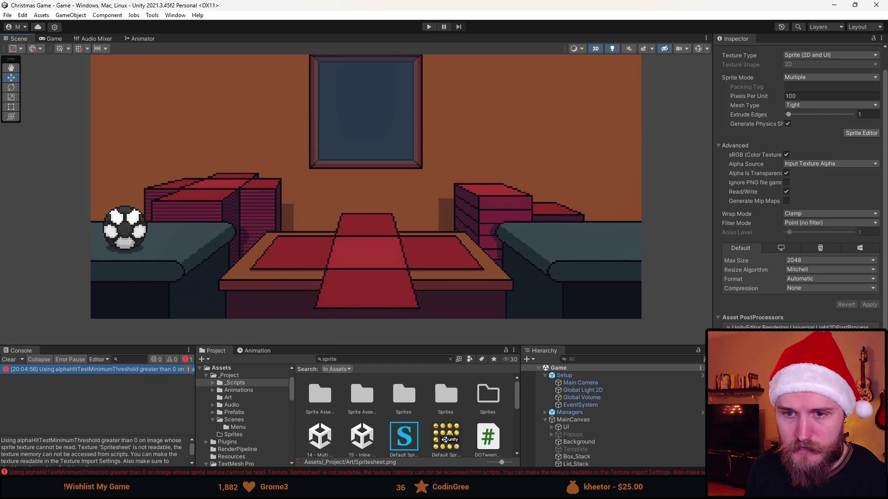
{"action": "left_click", "coordinate": [8, 359]}
{"action": "left_click", "coordinate": [429, 26]}
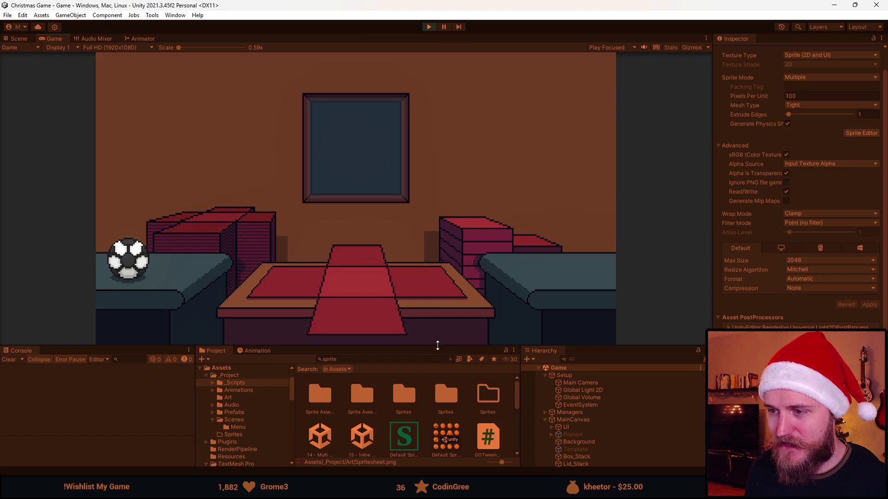
While playing, try blue, white and red tints on the Background Image colour, then stop the game
{"action": "left_click_drag", "start_coordinate": [435, 347], "coordinate": [432, 368]}
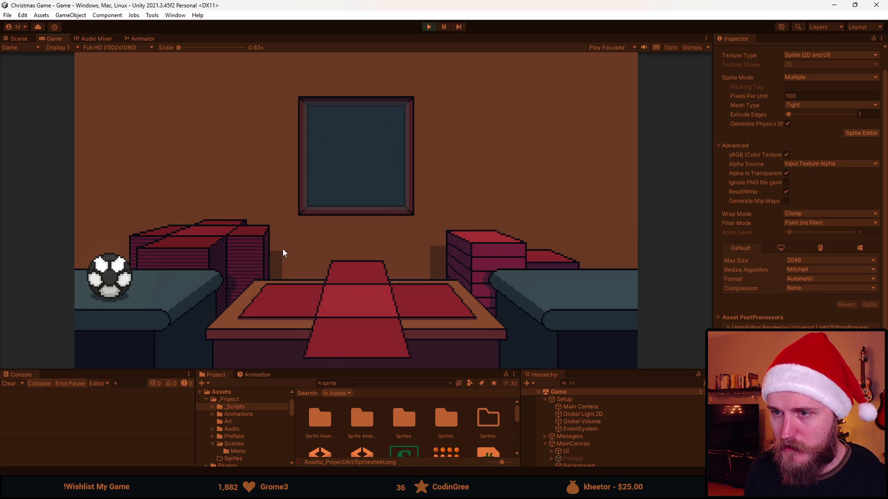
{"action": "scroll", "coordinate": [602, 445], "scroll_direction": "down", "scroll_amount": 2}
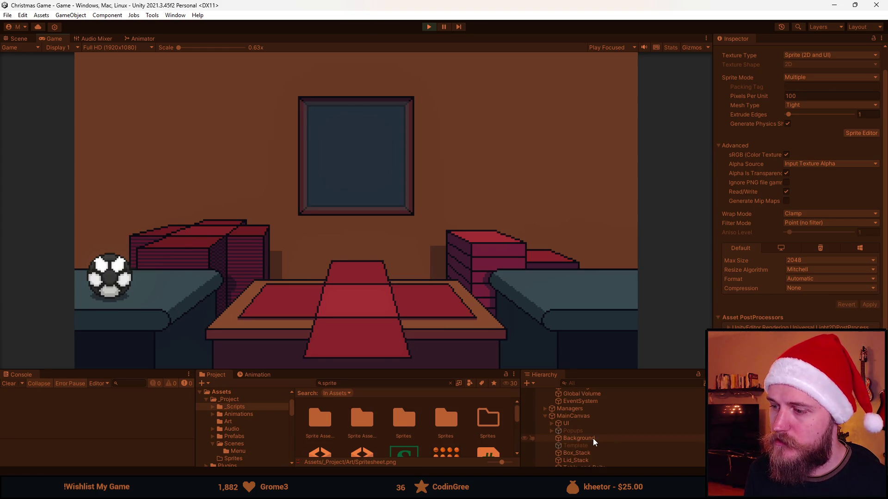
{"action": "left_click", "coordinate": [594, 439]}
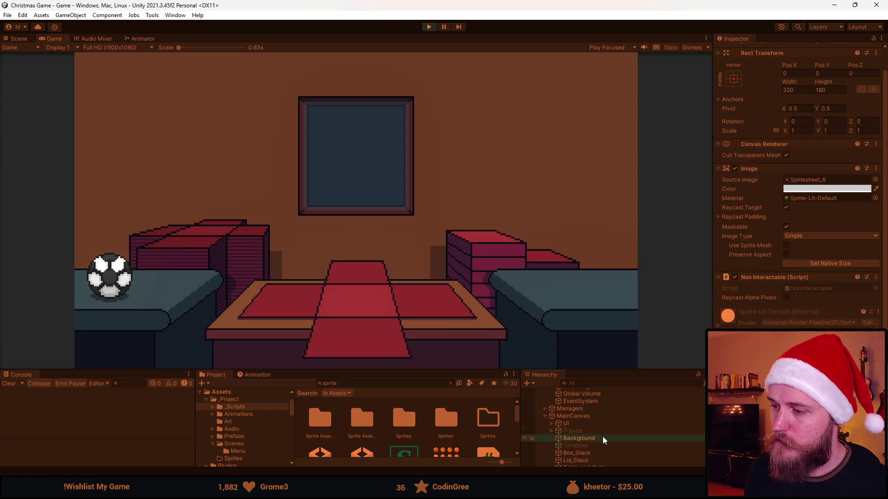
{"action": "left_click", "coordinate": [808, 193]}
{"action": "left_click", "coordinate": [808, 300]}
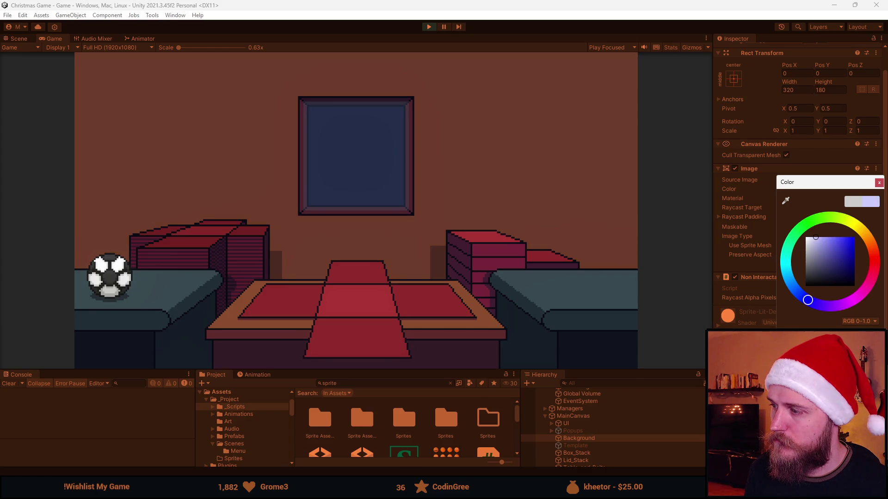
{"action": "left_click_drag", "start_coordinate": [816, 237], "coordinate": [807, 239]}
{"action": "left_click", "coordinate": [873, 261]}
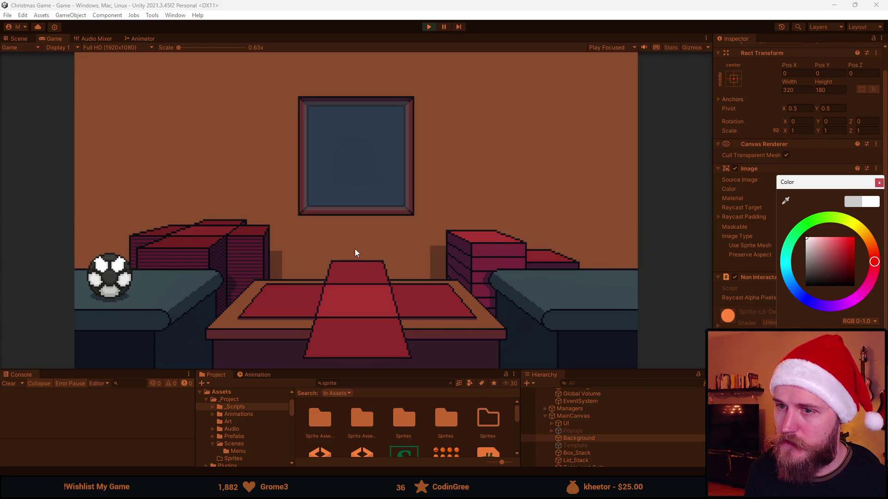
{"action": "left_click", "coordinate": [493, 159]}
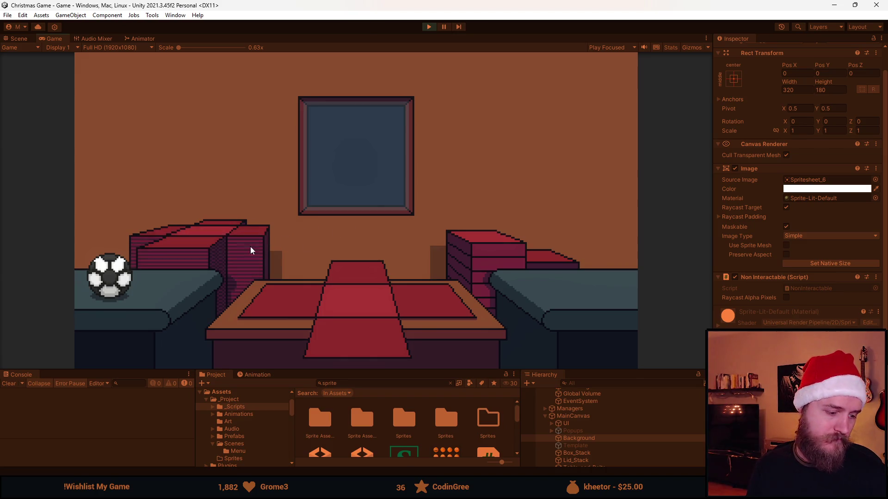
{"action": "left_click", "coordinate": [433, 27]}
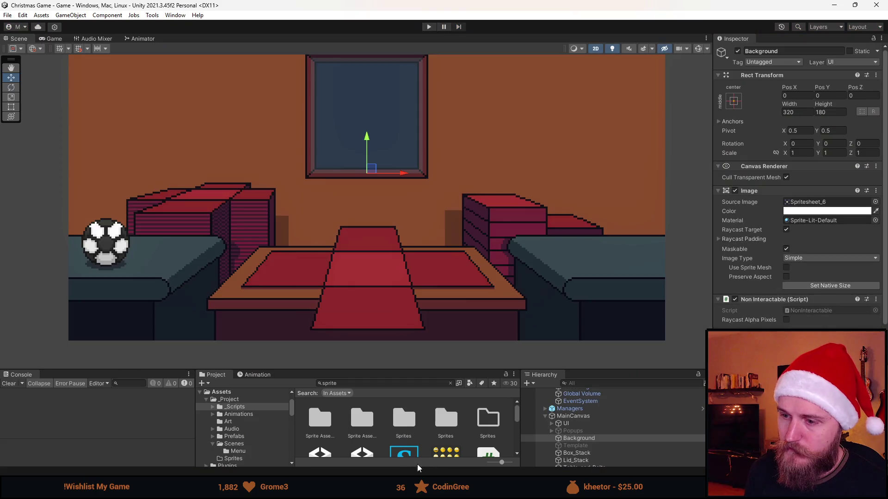
Change all three 0.8f values in NonInteractable's _defaultColor to 0.9f and save the script
{"action": "double_click", "coordinate": [806, 308]}
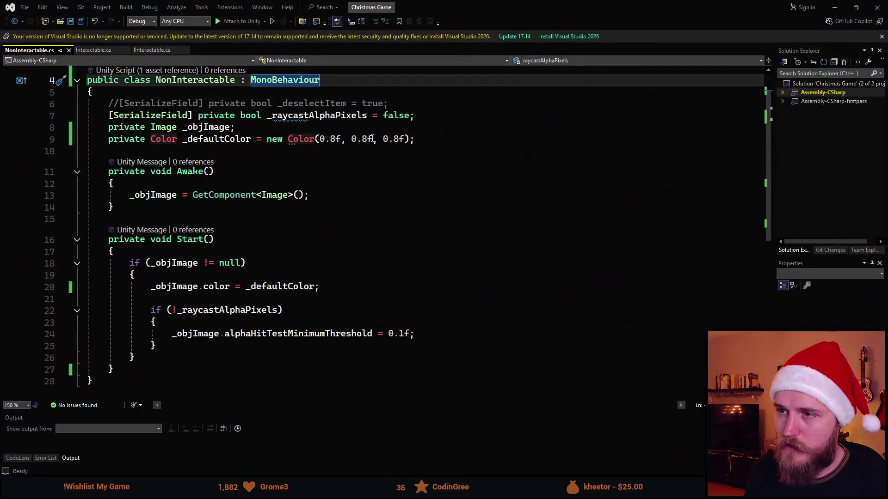
{"action": "left_click", "coordinate": [331, 139]}
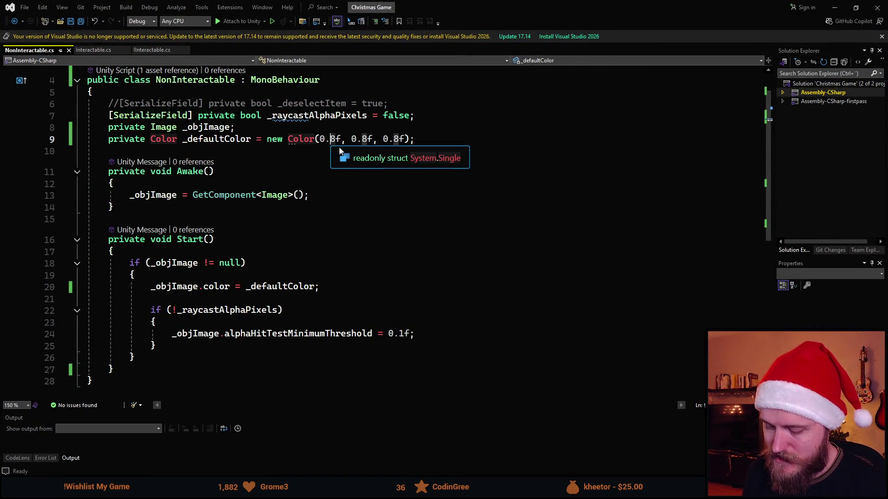
{"action": "key", "text": "Delete"}
{"action": "type", "text": "9"}
{"action": "left_click", "coordinate": [363, 139]}
{"action": "key", "text": "Delete"}
{"action": "type", "text": "9"}
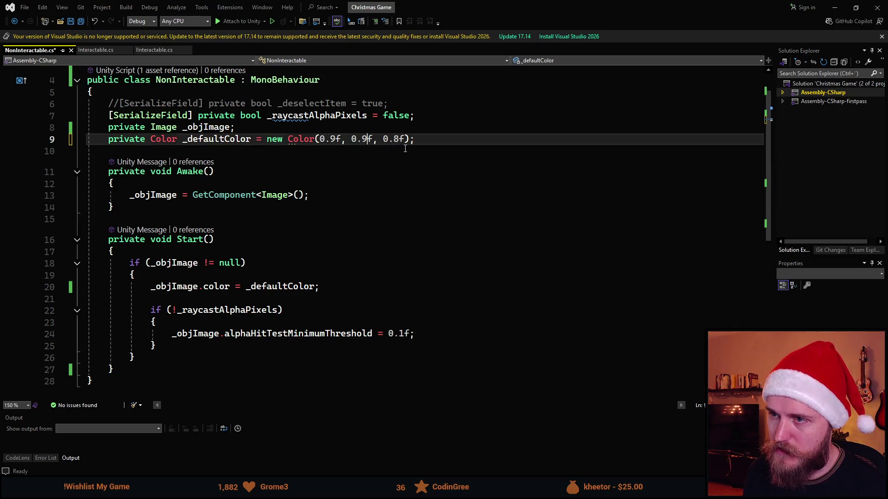
{"action": "left_click", "coordinate": [395, 139]}
{"action": "key", "text": "Delete"}
{"action": "type", "text": "9"}
{"action": "key", "text": "ctrl+s"}
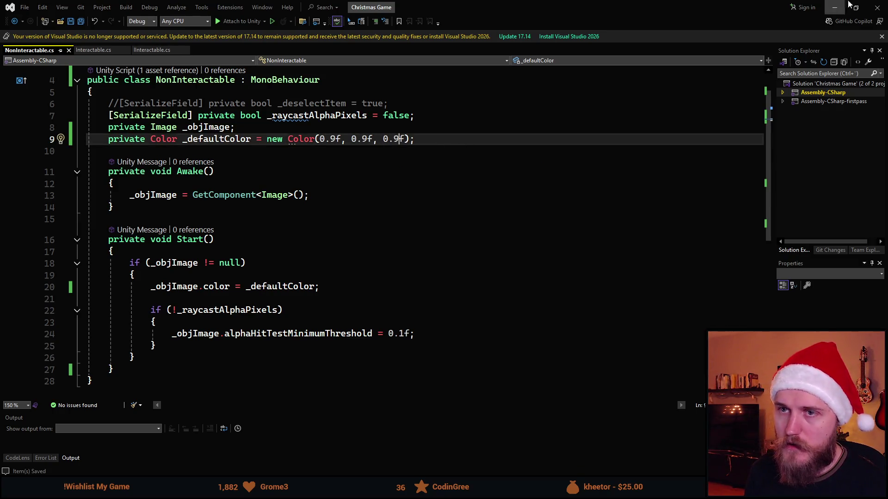
{"action": "left_click", "coordinate": [834, 7]}
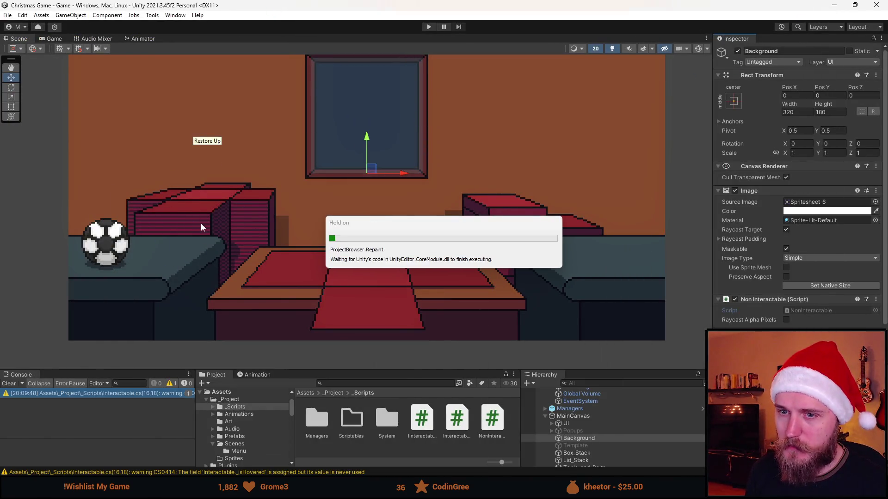
Clear the Console, select Box_Stack, and close Visual Studio
{"action": "left_click", "coordinate": [10, 385]}
{"action": "left_click", "coordinate": [12, 390]}
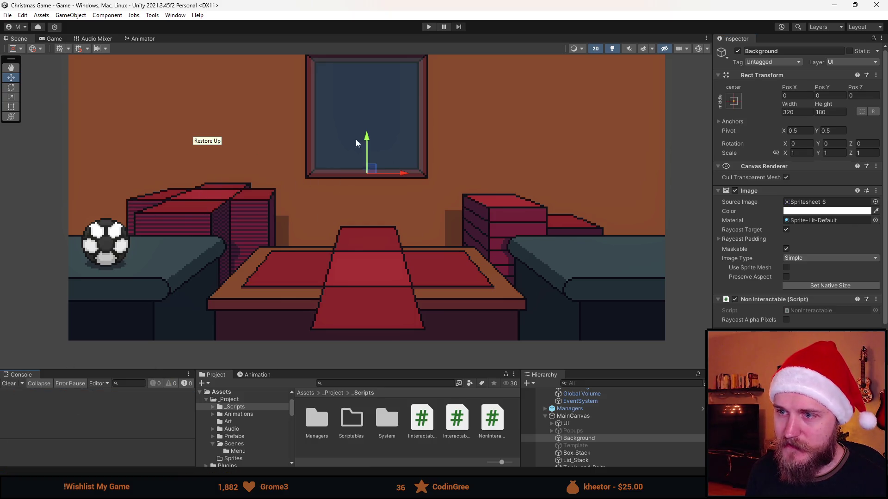
{"action": "left_click_drag", "start_coordinate": [438, 361], "coordinate": [416, 320]}
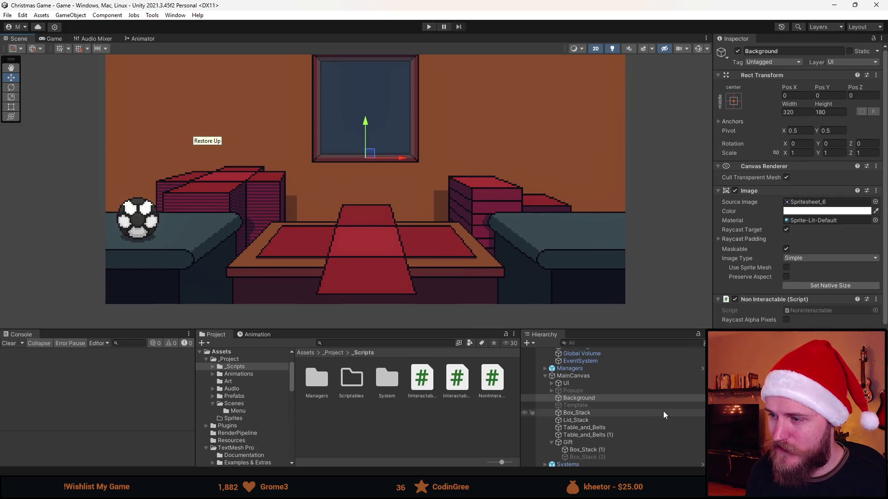
{"action": "left_click", "coordinate": [606, 413]}
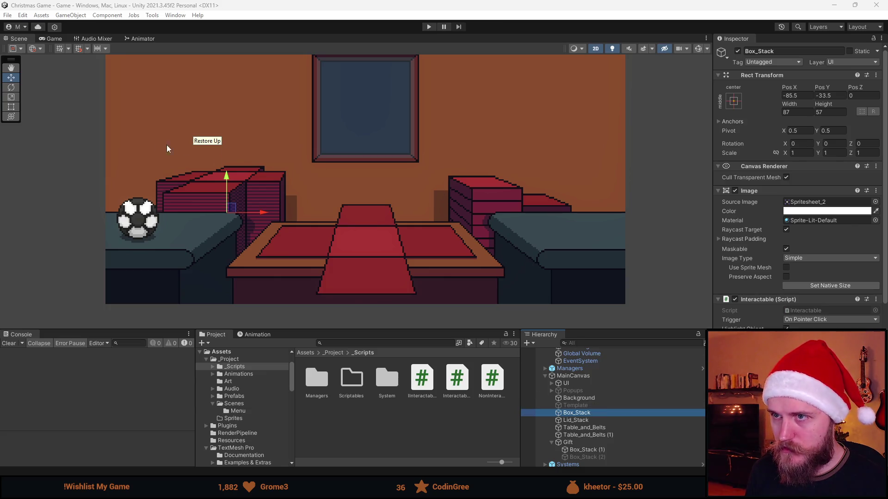
{"action": "key", "text": "alt+Tab"}
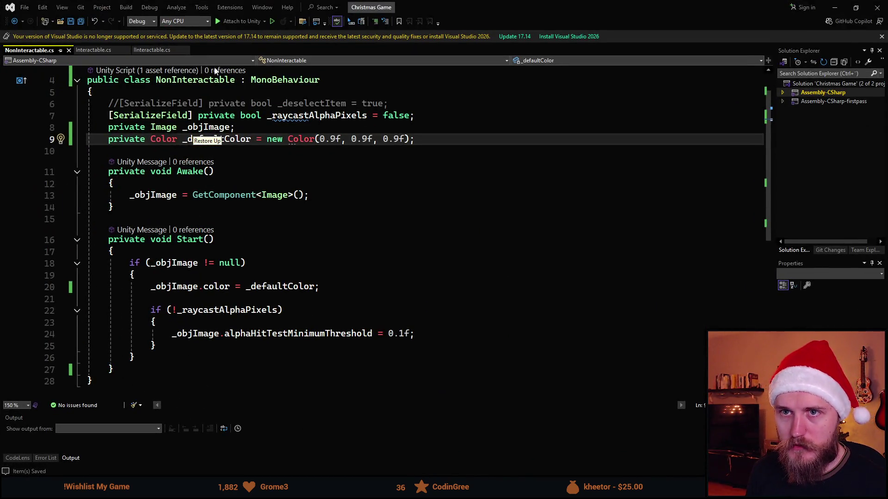
{"action": "left_click", "coordinate": [878, 7]}
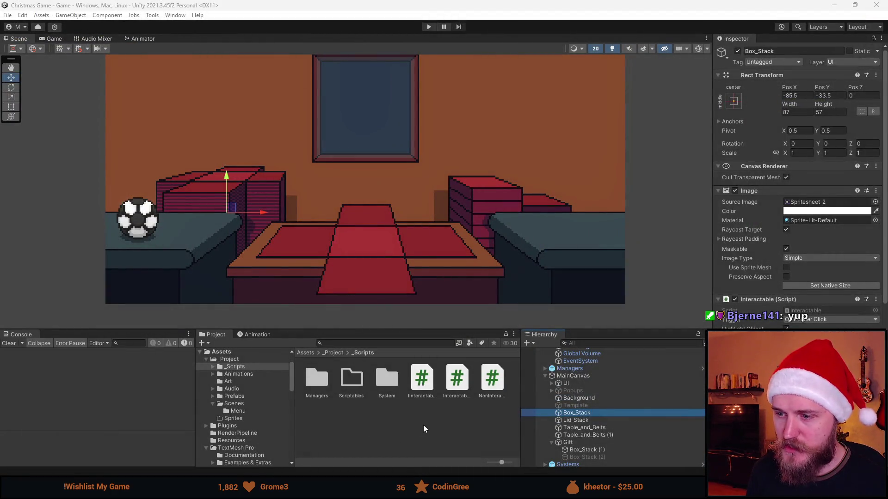
Preview the Interactable script's code from the Project panel
{"action": "left_click", "coordinate": [426, 422]}
{"action": "left_click", "coordinate": [422, 380]}
{"action": "left_click", "coordinate": [457, 379]}
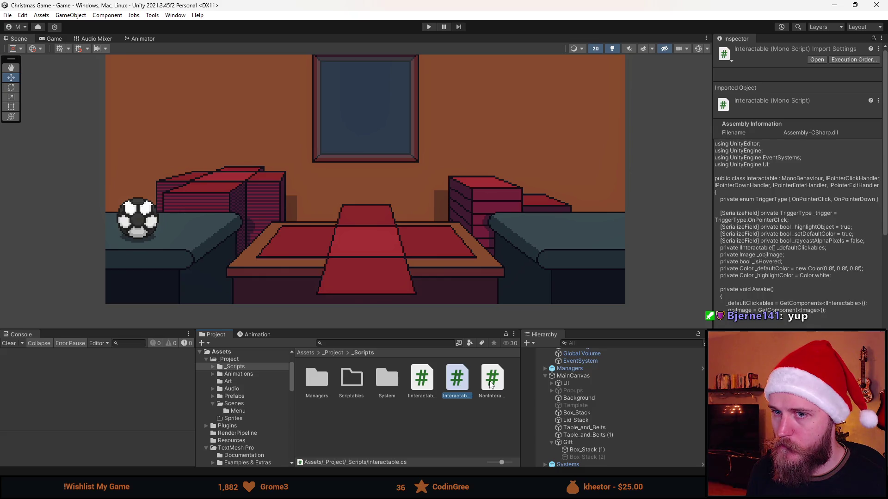
{"action": "mouse_move", "coordinate": [414, 330]}
{"action": "left_mouse_down"}
{"action": "mouse_move", "coordinate": [415, 386]}
{"action": "mouse_move", "coordinate": [416, 367]}
{"action": "left_mouse_up"}
{"action": "scroll", "coordinate": [419, 248], "scroll_direction": "down", "scroll_amount": 3}
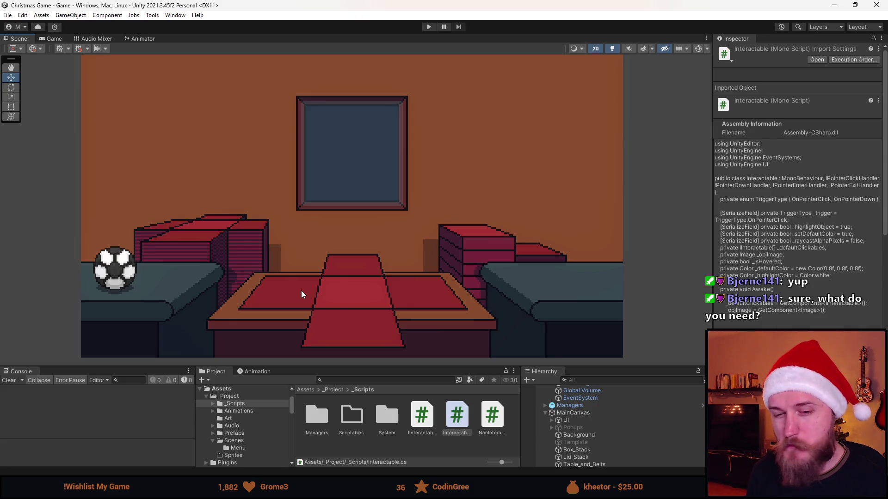
Review Box_Stack's Interactable component: Highlight Object, Set Default Color and Raycast Alpha Pixels
{"action": "left_click_drag", "start_coordinate": [405, 367], "coordinate": [405, 326]}
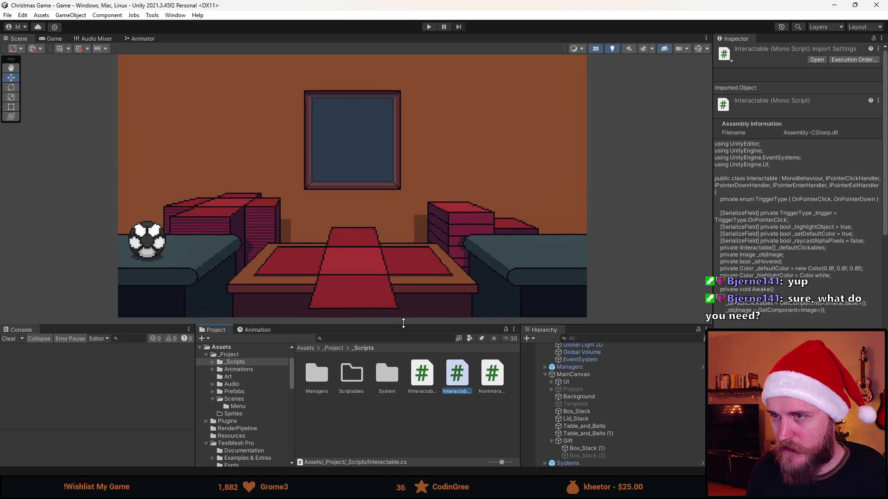
{"action": "scroll", "coordinate": [607, 418], "scroll_direction": "down", "scroll_amount": 1}
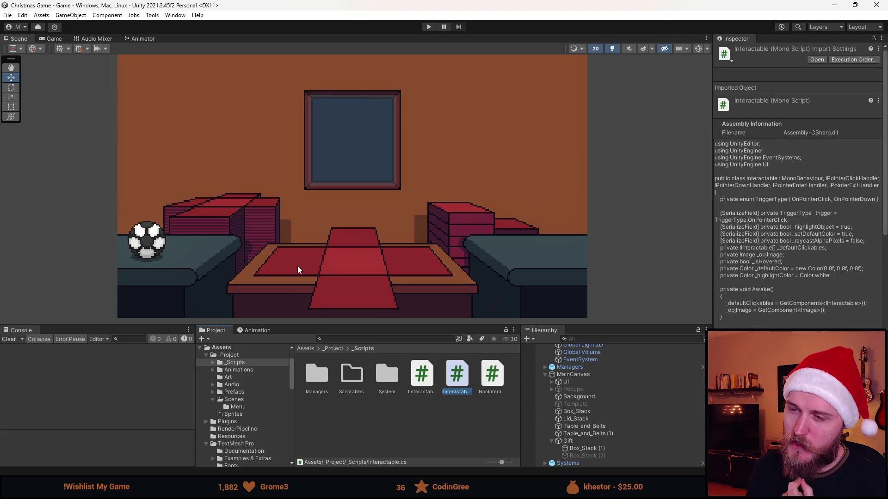
{"action": "mouse_move", "coordinate": [365, 325]}
{"action": "left_mouse_down"}
{"action": "mouse_move", "coordinate": [366, 398]}
{"action": "mouse_move", "coordinate": [373, 374]}
{"action": "left_mouse_up"}
{"action": "scroll", "coordinate": [603, 442], "scroll_direction": "down", "scroll_amount": 2}
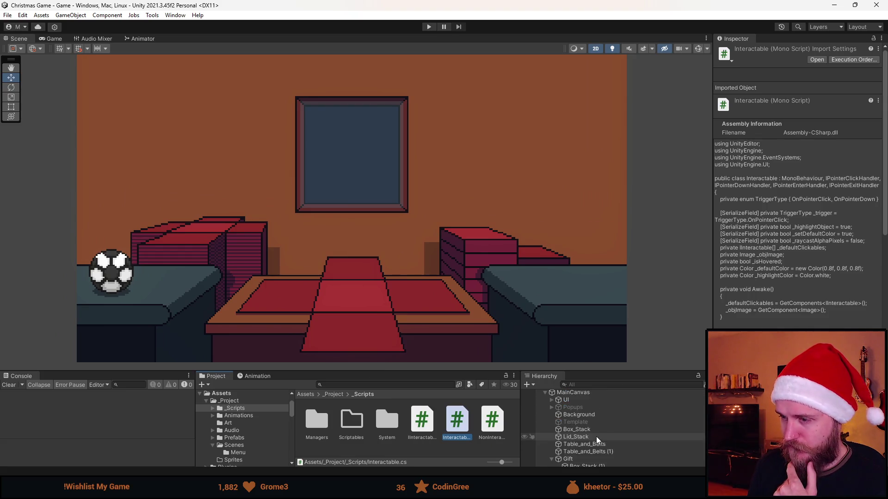
{"action": "left_click", "coordinate": [601, 429]}
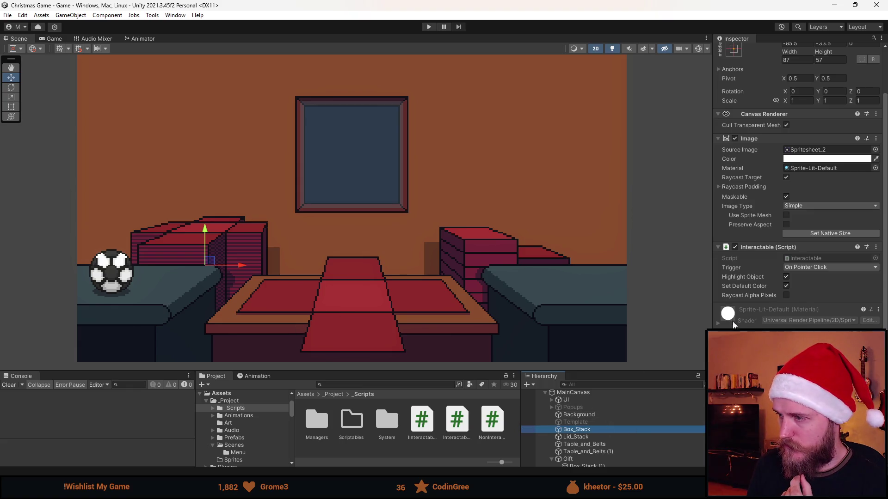
{"action": "left_click_drag", "start_coordinate": [420, 371], "coordinate": [421, 322]}
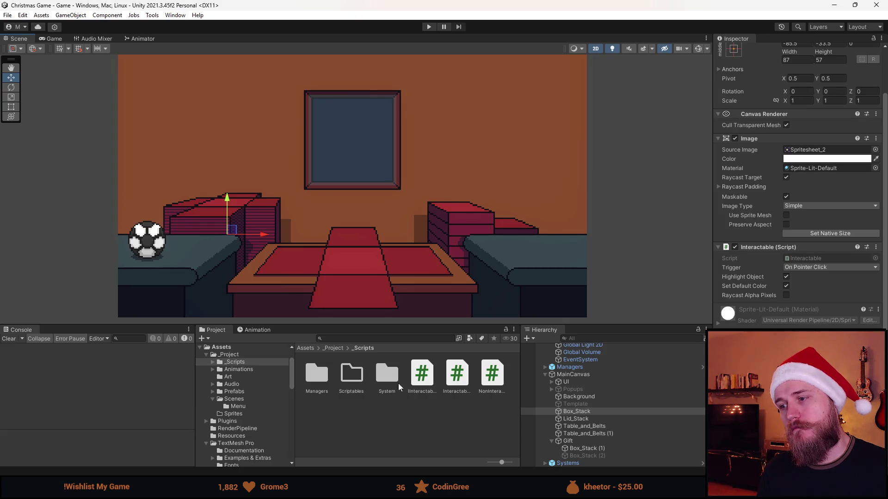
Create a new 'Gift' script through Add Component on the Gift object, then open it for editing
{"action": "left_click", "coordinate": [586, 442]}
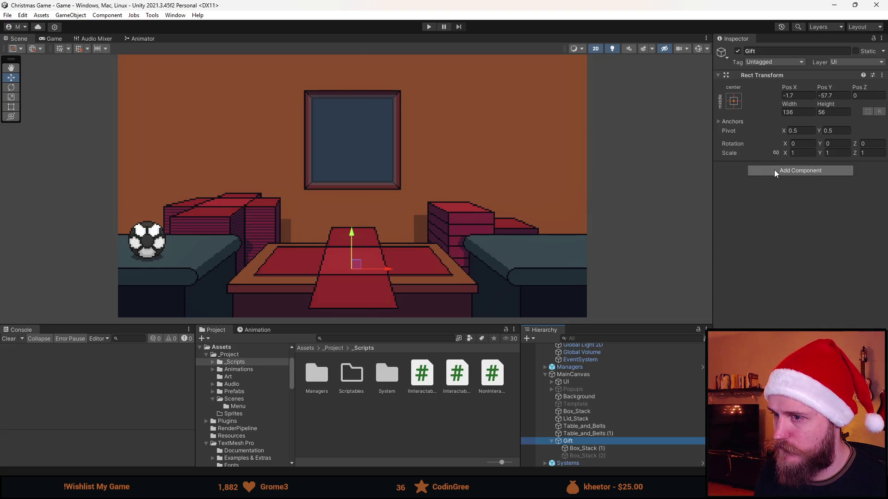
{"action": "left_click", "coordinate": [775, 171]}
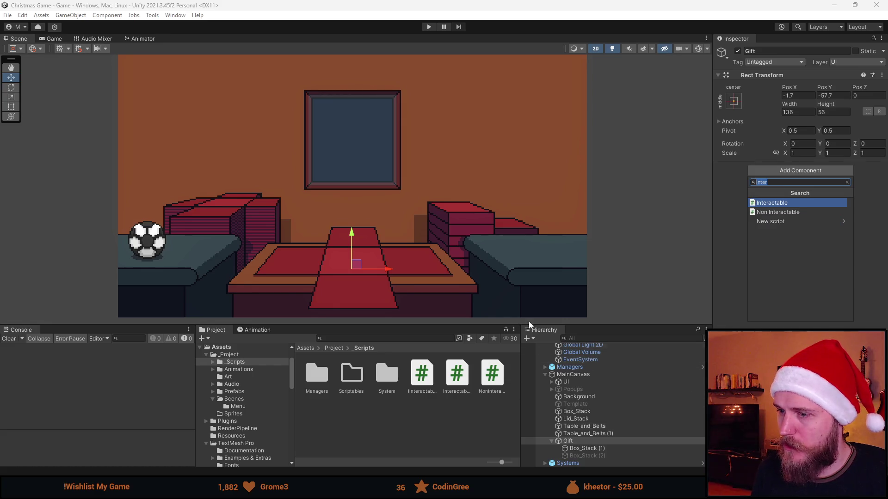
{"action": "key", "text": "BackSpace"}
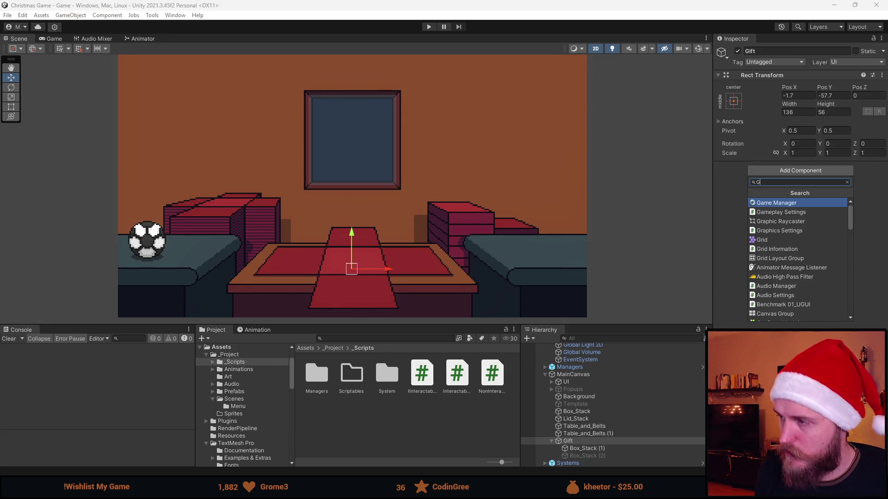
{"action": "type", "text": "Gift"}
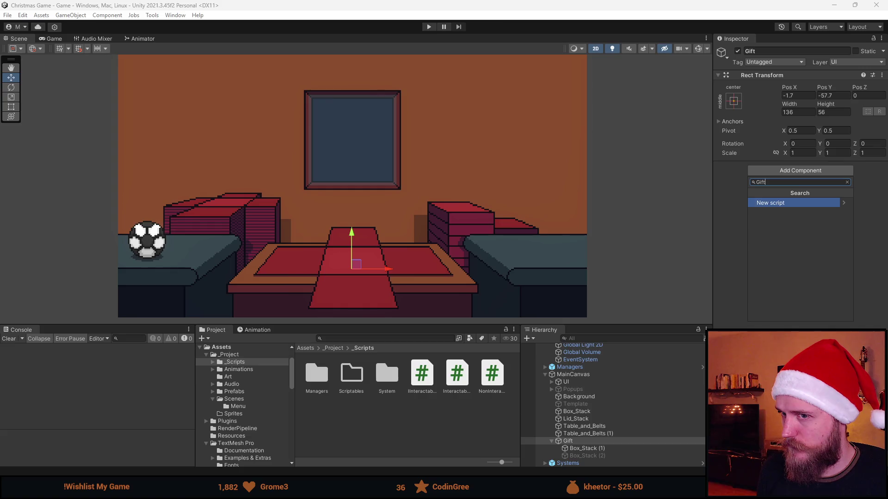
{"action": "key", "text": "Return"}
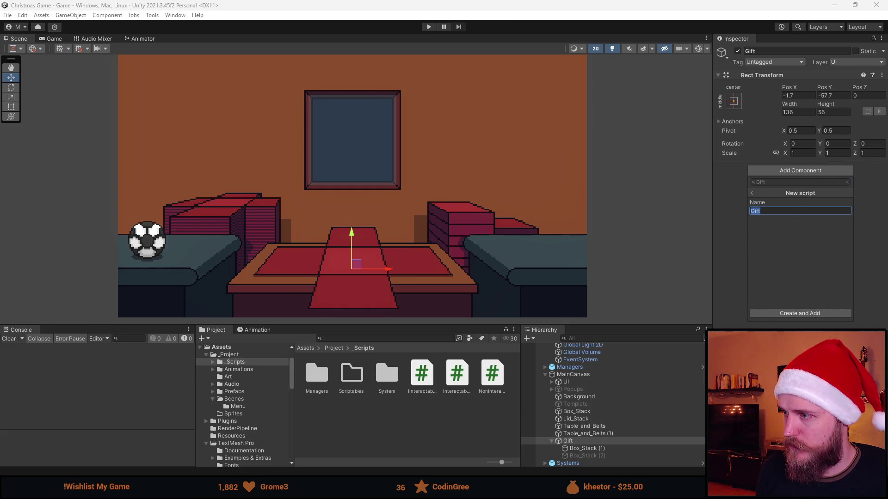
{"action": "key", "text": "Return"}
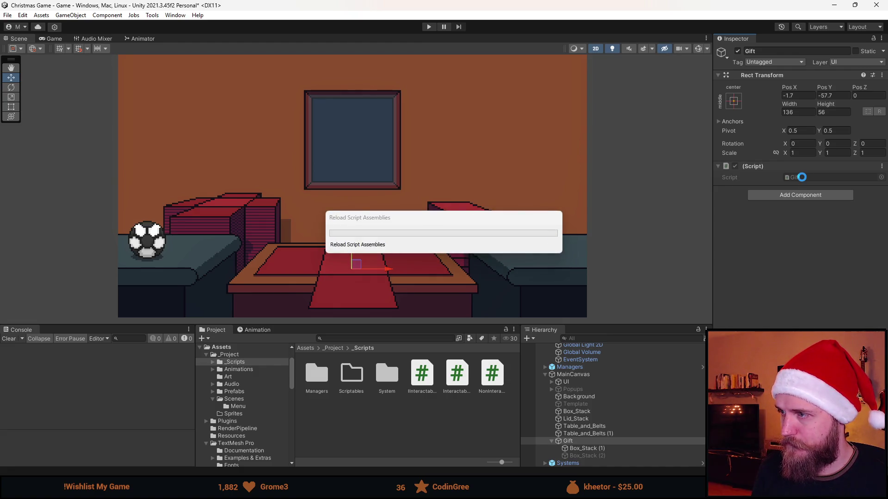
{"action": "double_click", "coordinate": [802, 177]}
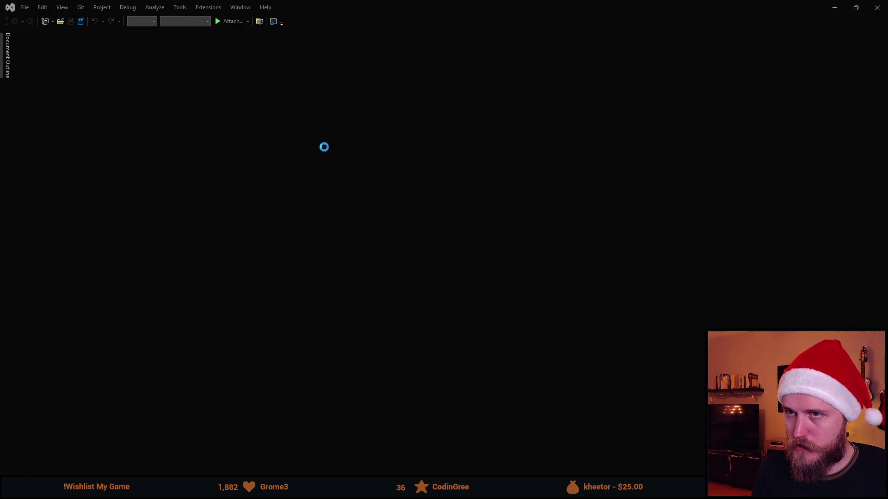
Replace the System.Collections usings with 'using DG.Tweening;' and delete Start() and Update()
{"action": "mouse_move", "coordinate": [324, 7]}
{"action": "left_mouse_down"}
{"action": "mouse_move", "coordinate": [450, 43]}
{"action": "mouse_move", "coordinate": [501, 79]}
{"action": "mouse_move", "coordinate": [504, 64]}
{"action": "left_mouse_up"}
{"action": "left_click", "coordinate": [419, 137]}
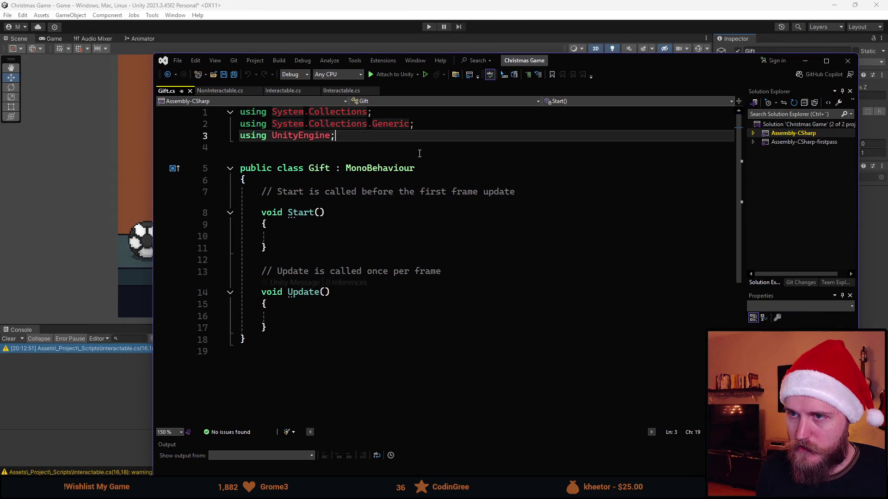
{"action": "key", "text": "ctrl+r"}
{"action": "key", "text": "ctrl+g"}
{"action": "key", "text": "Return"}
{"action": "type", "text": "u"}
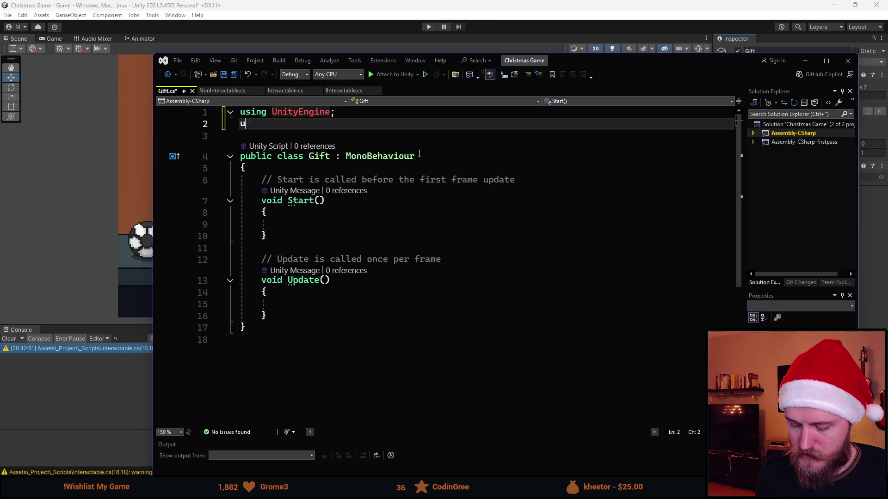
{"action": "type", "text": "sing DG.Tweening;"}
{"action": "mouse_move", "coordinate": [291, 321]}
{"action": "left_mouse_down"}
{"action": "mouse_move", "coordinate": [240, 203]}
{"action": "mouse_move", "coordinate": [261, 180]}
{"action": "left_mouse_up"}
{"action": "key", "text": "Delete"}
Begin a method declaration with 'public void G' in the Gift class
{"action": "mouse_move", "coordinate": [591, 66]}
{"action": "left_mouse_down"}
{"action": "mouse_move", "coordinate": [583, 93]}
{"action": "mouse_move", "coordinate": [887, 99]}
{"action": "left_mouse_up"}
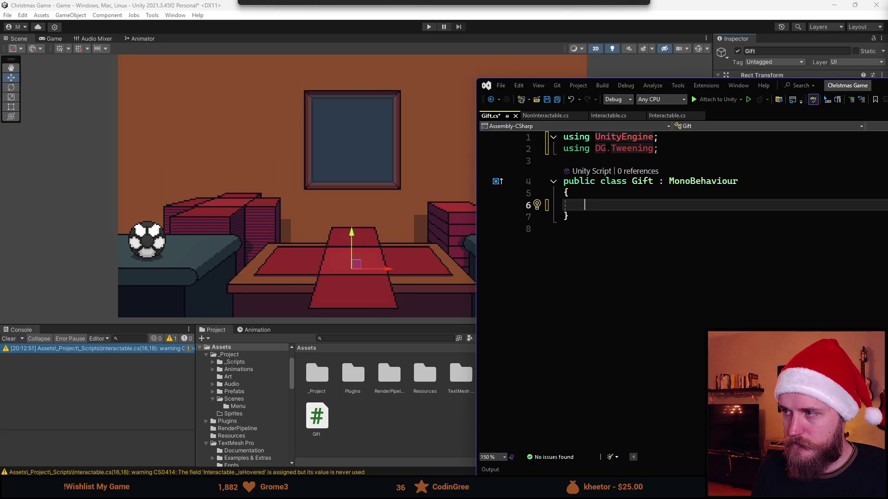
{"action": "left_click", "coordinate": [458, 352]}
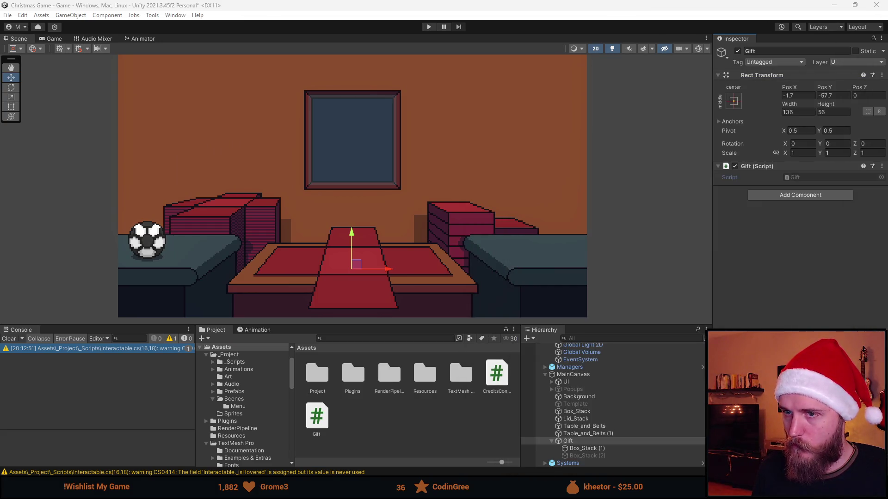
{"action": "key", "text": "alt+Tab"}
{"action": "mouse_move", "coordinate": [878, 144]}
{"action": "left_mouse_down"}
{"action": "mouse_move", "coordinate": [768, 149]}
{"action": "mouse_move", "coordinate": [657, 62]}
{"action": "mouse_move", "coordinate": [591, 83]}
{"action": "left_mouse_up"}
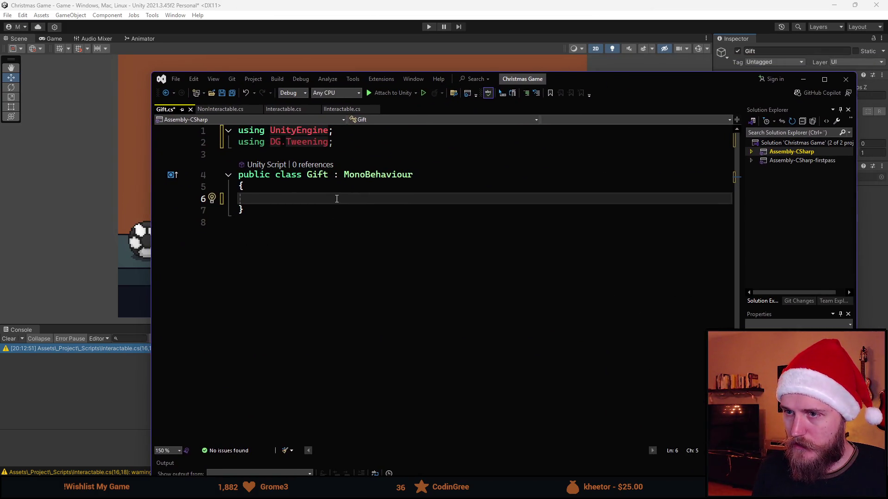
{"action": "type", "text": "public void"}
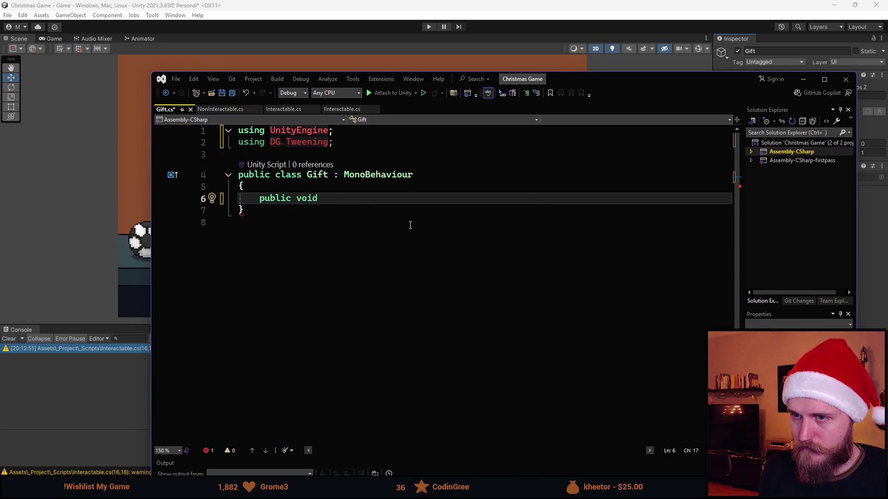
{"action": "type", "text": " G"}
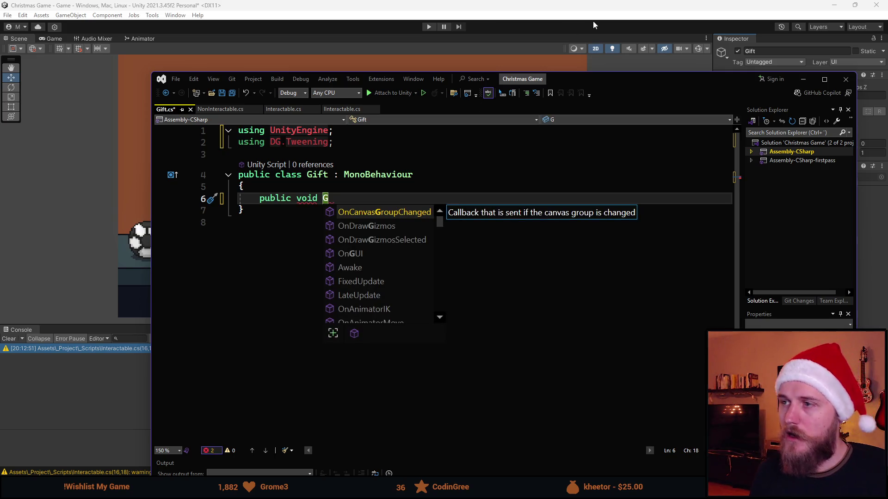
{"action": "left_click_drag", "start_coordinate": [634, 84], "coordinate": [579, 281]}
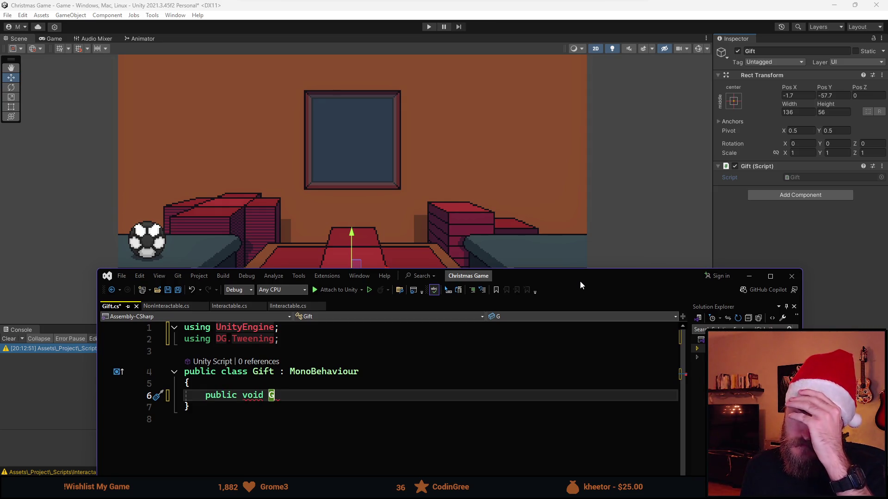
{"action": "mouse_move", "coordinate": [580, 286]}
{"action": "left_mouse_down"}
{"action": "mouse_move", "coordinate": [579, 273]}
{"action": "mouse_move", "coordinate": [571, 349]}
{"action": "mouse_move", "coordinate": [883, 495]}
{"action": "left_mouse_up"}
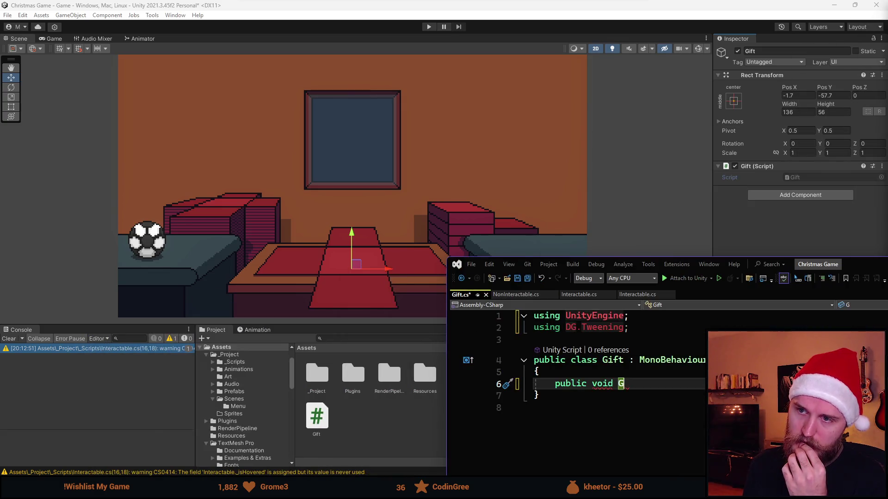
{"action": "key", "text": "alt+Tab"}
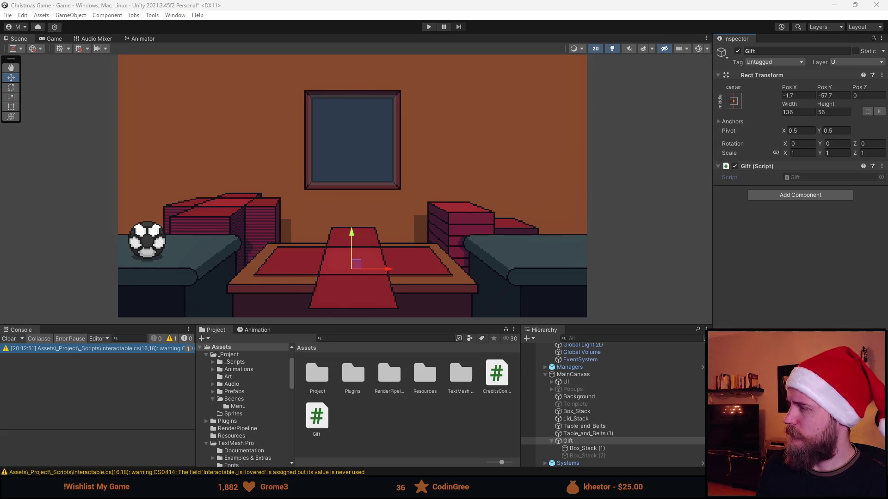
Set the Gift object's Pos X and Pos Y to 0
{"action": "left_click", "coordinate": [600, 440]}
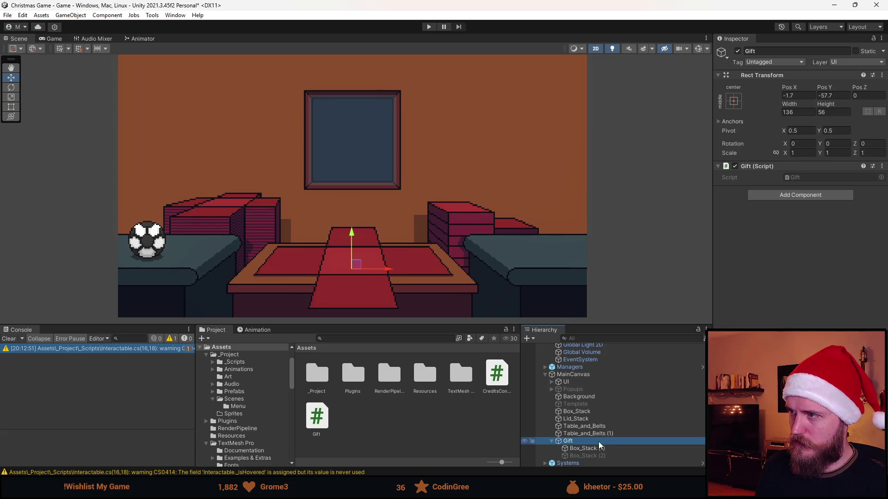
{"action": "left_click", "coordinate": [800, 95]}
{"action": "type", "text": "0"}
{"action": "left_click", "coordinate": [837, 97]}
{"action": "type", "text": "0"}
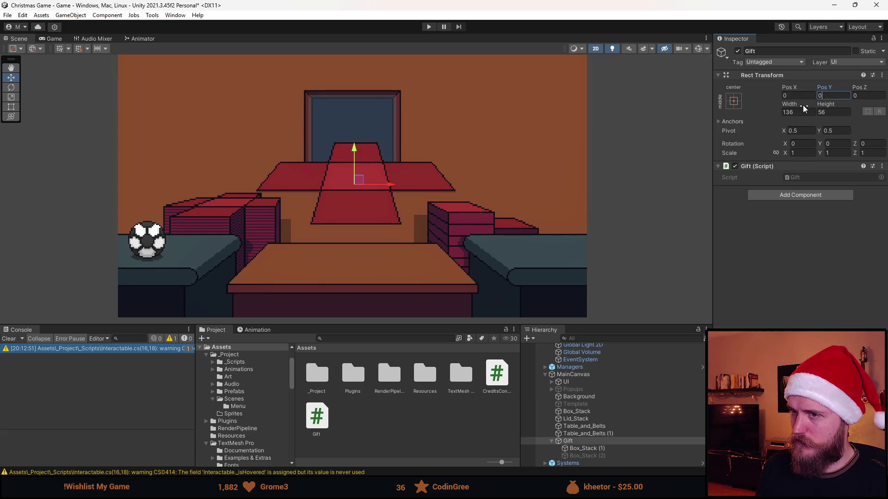
{"action": "left_click", "coordinate": [595, 442]}
Adjust Box_Stack (1)'s X position, reset its image to native size, and pick the rect tool
{"action": "left_click", "coordinate": [598, 449]}
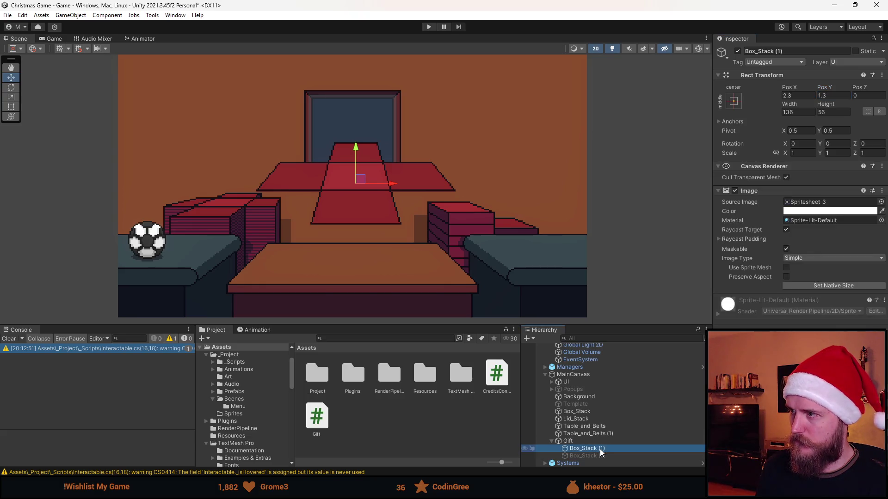
{"action": "left_click", "coordinate": [805, 95]}
{"action": "type", "text": "0"}
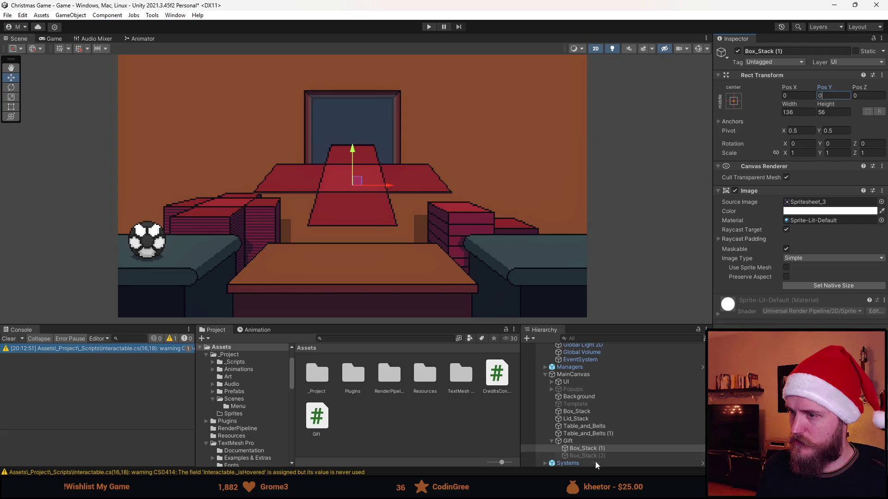
{"action": "left_click", "coordinate": [584, 456]}
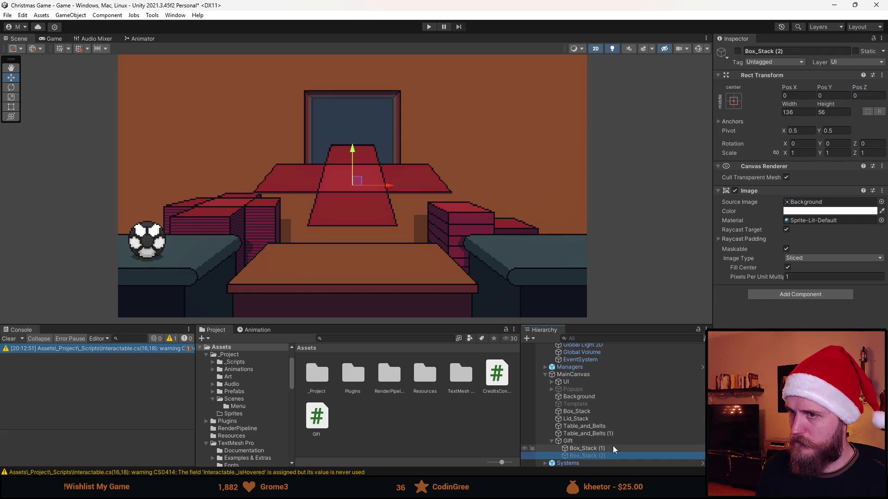
{"action": "left_click", "coordinate": [612, 447]}
{"action": "left_click", "coordinate": [819, 287]}
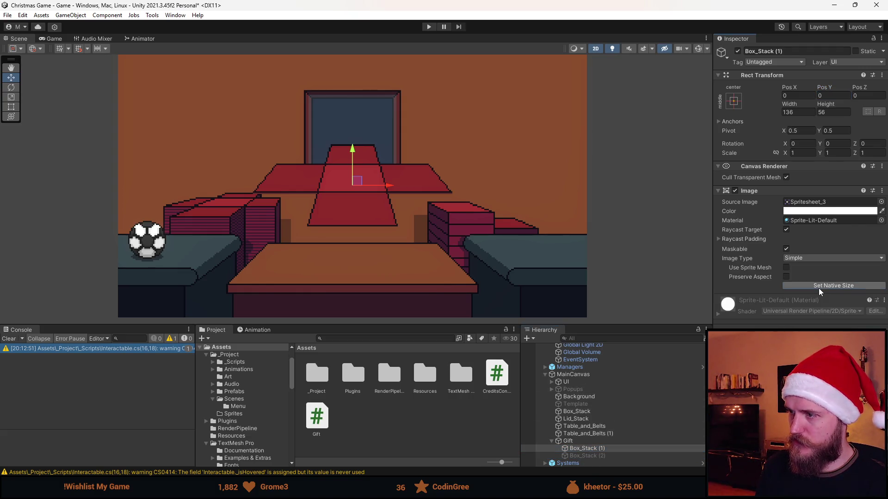
{"action": "left_click", "coordinate": [587, 442]}
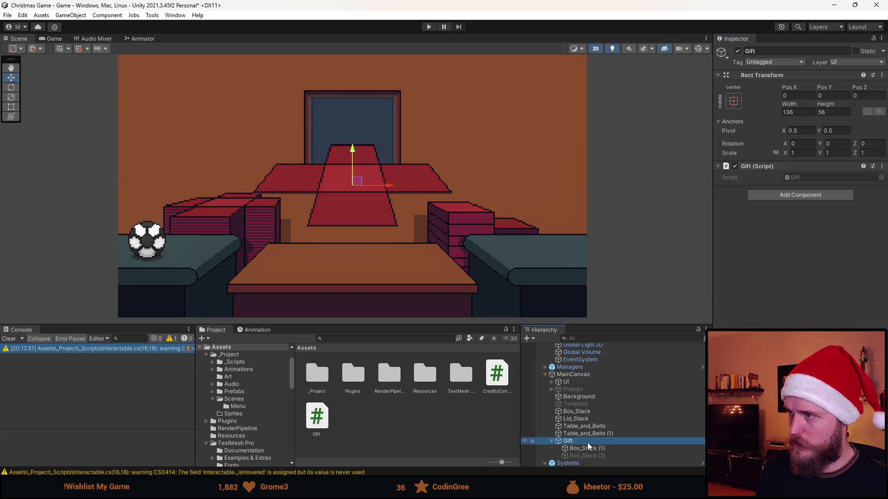
{"action": "left_click", "coordinate": [11, 107]}
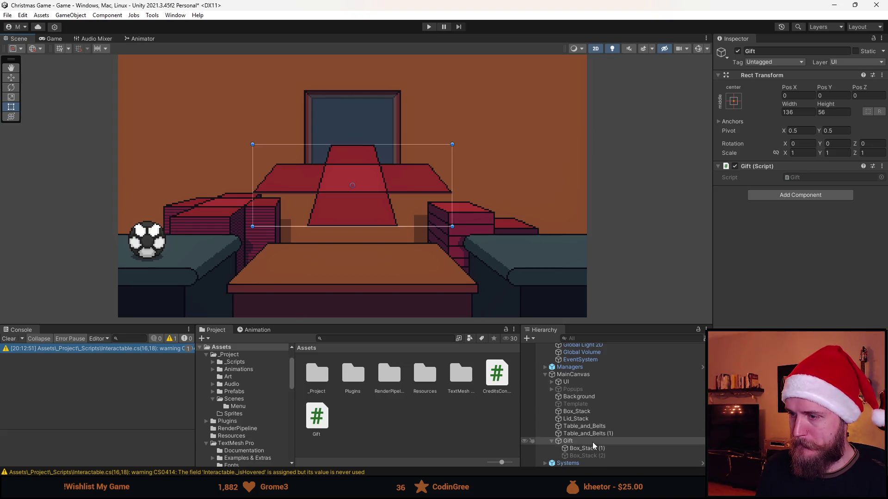
Rename Box_Stack (1) under Gift to 'Open'
{"action": "left_click", "coordinate": [601, 449]}
{"action": "left_click", "coordinate": [781, 51]}
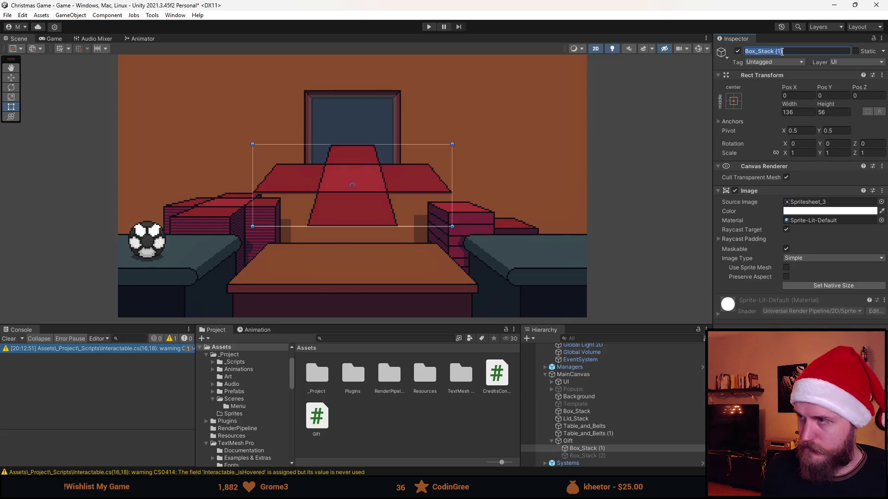
{"action": "type", "text": "Open"}
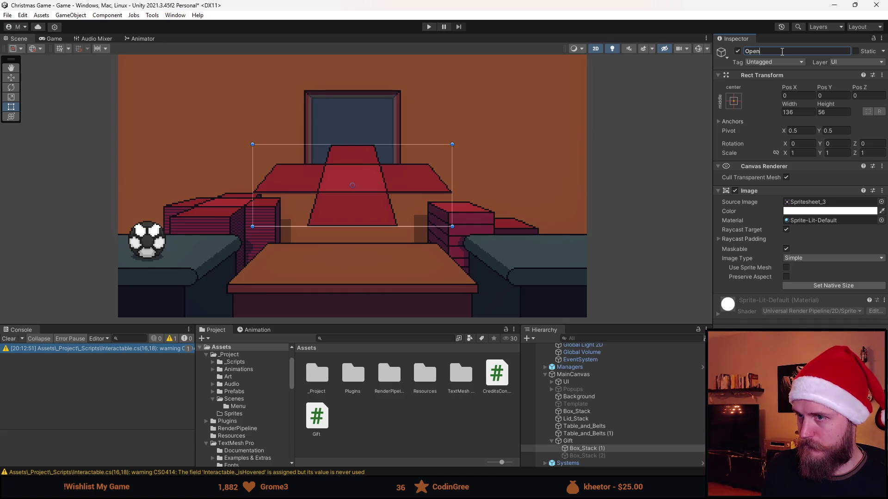
{"action": "key", "text": "Return"}
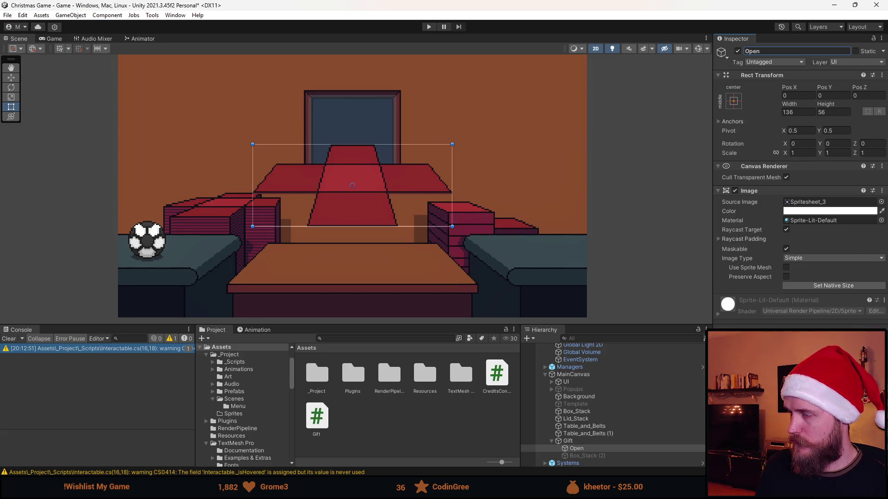
{"action": "key", "text": "alt+Tab"}
{"action": "mouse_move", "coordinate": [582, 161]}
{"action": "left_mouse_down"}
{"action": "mouse_move", "coordinate": [598, 329]}
{"action": "mouse_move", "coordinate": [887, 173]}
{"action": "mouse_move", "coordinate": [865, 113]}
{"action": "mouse_move", "coordinate": [798, 95]}
{"action": "mouse_move", "coordinate": [832, 88]}
{"action": "left_mouse_up"}
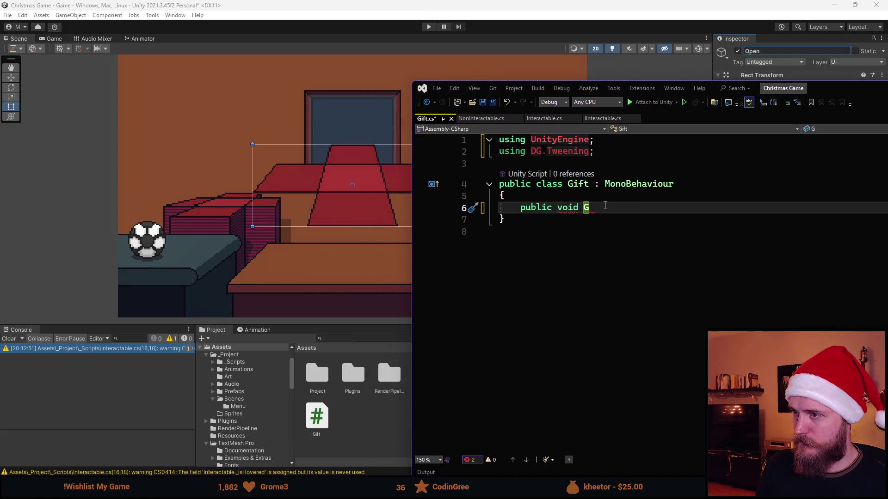
Name the method declaration public void GrabWrap()
{"action": "key", "text": "BackSpace"}
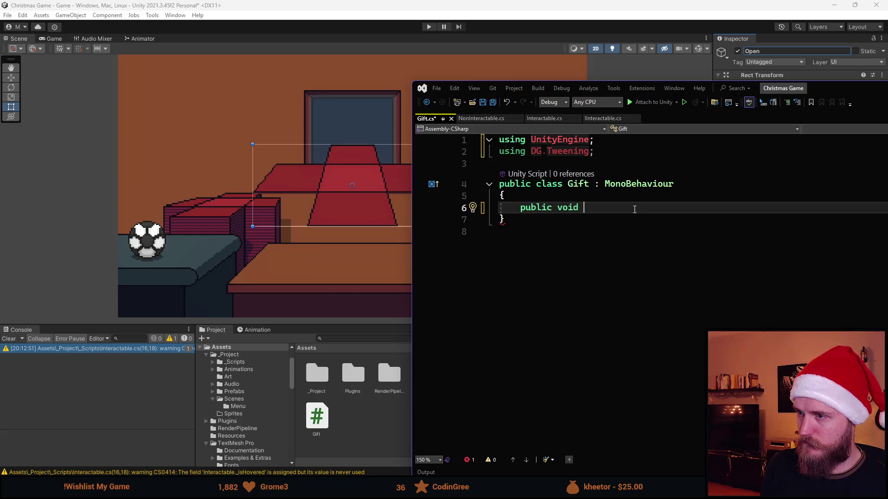
{"action": "type", "text": "Grab"}
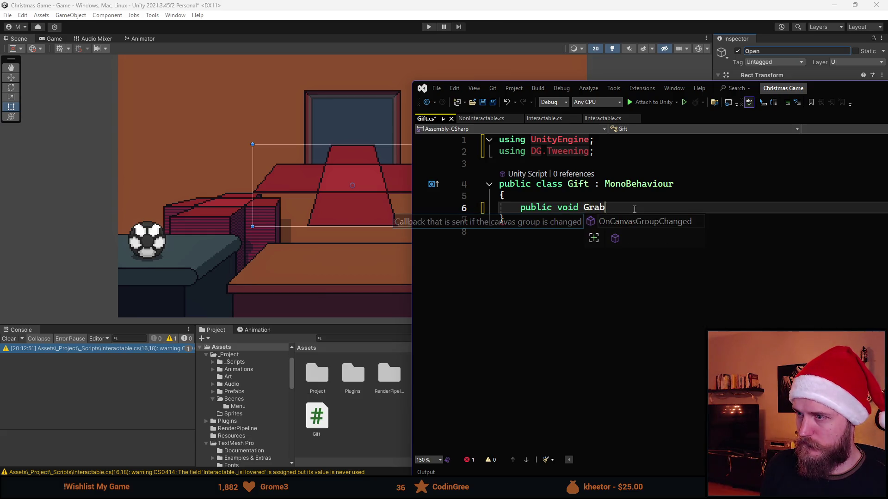
{"action": "type", "text": "Gif"}
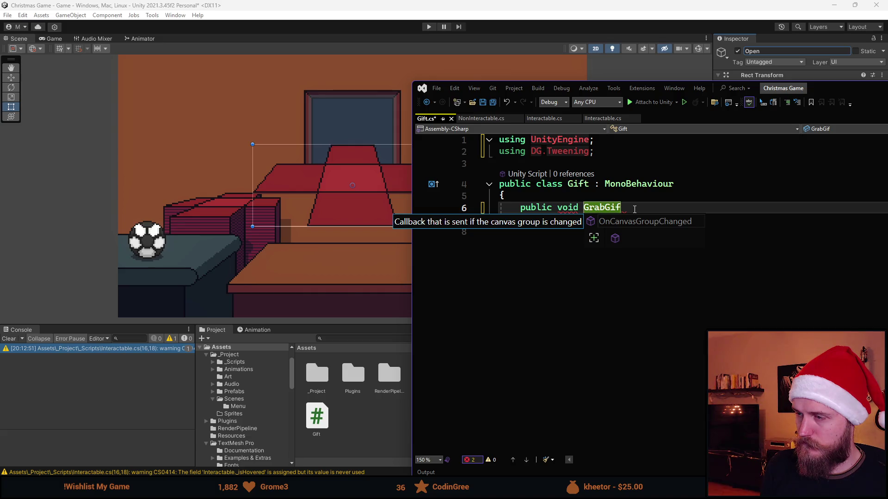
{"action": "type", "text": "t"}
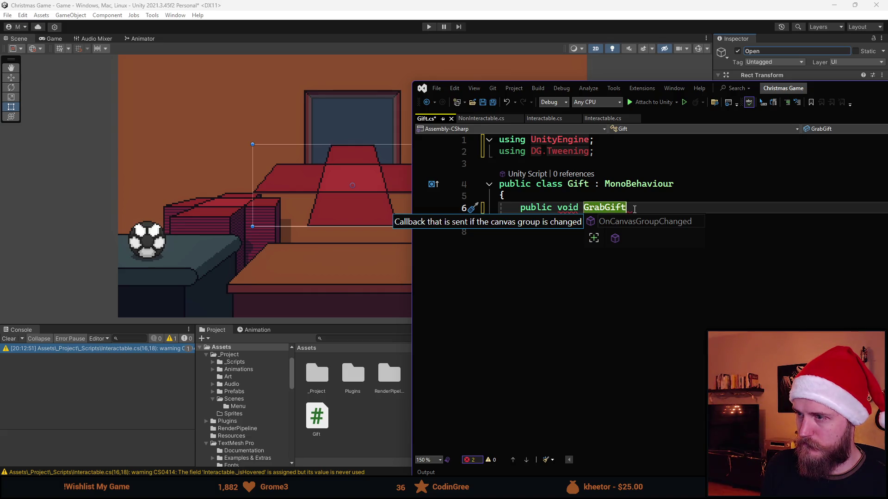
{"action": "key", "text": "BackSpace"}
{"action": "key", "text": "BackSpace"}
{"action": "key", "text": "BackSpace"}
{"action": "type", "text": "Wrap"}
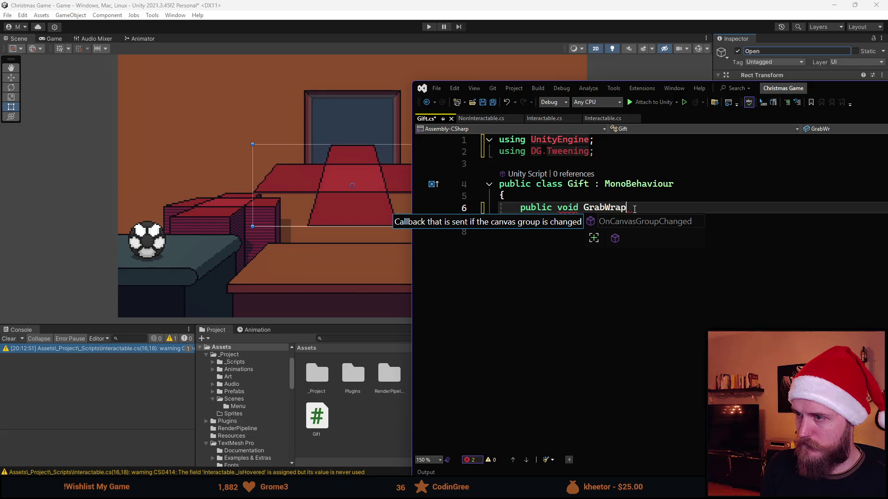
{"action": "type", "text": "()"}
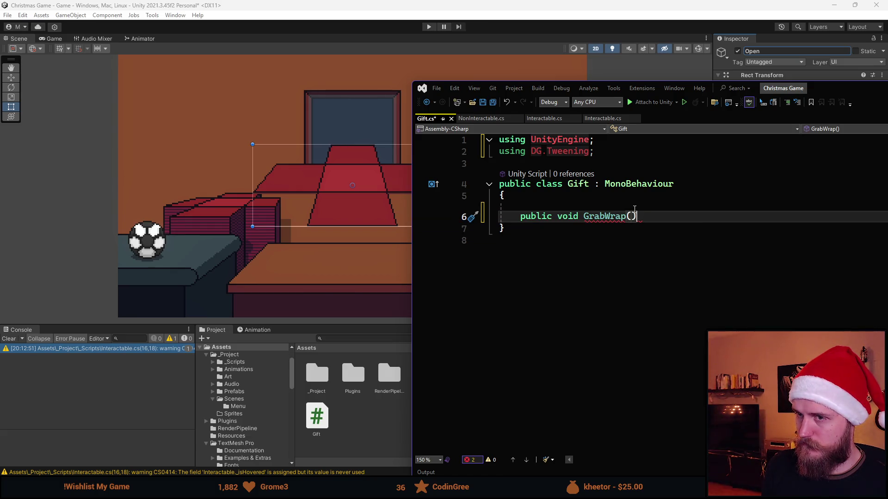
Give GrabWrap a body calling gameObject.SetActive(true); and add a blank line at its top
{"action": "key", "text": "Return"}
{"action": "type", "text": "{"}
{"action": "key", "text": "Return"}
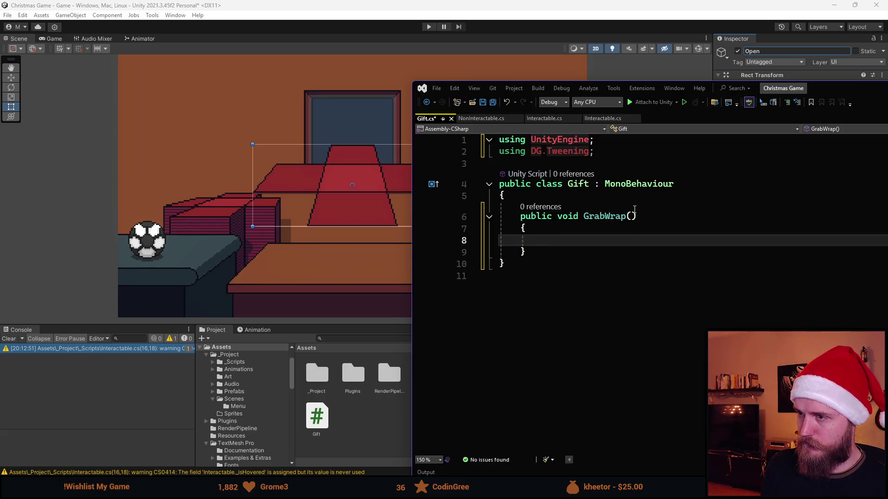
{"action": "type", "text": "gameO"}
{"action": "key", "text": "Tab"}
{"action": "key", "text": "Tab"}
{"action": "key", "text": "Left"}
{"action": "key", "text": "Left"}
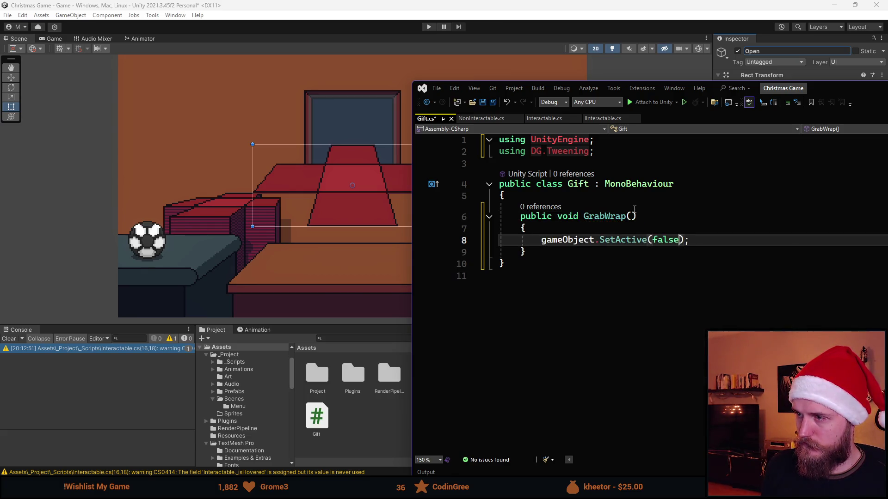
{"action": "key", "text": "BackSpace"}
{"action": "key", "text": "BackSpace"}
{"action": "key", "text": "BackSpace"}
{"action": "type", "text": "true"}
{"action": "key", "text": "Up"}
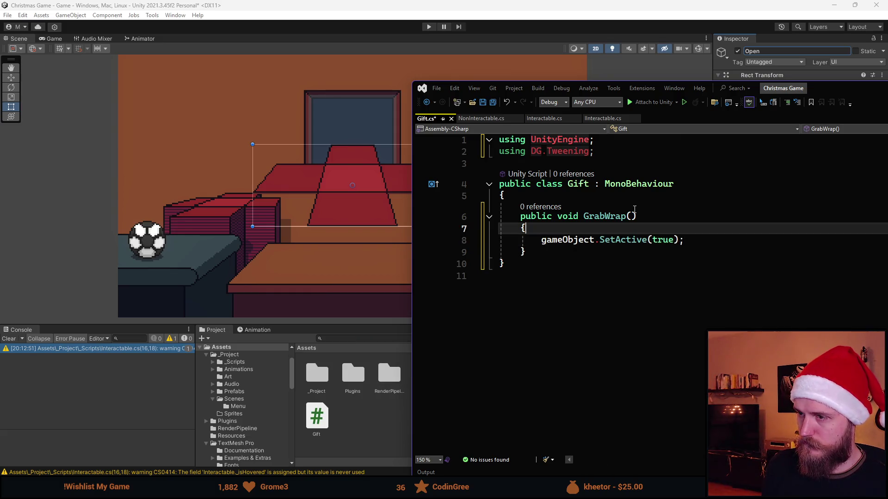
{"action": "key", "text": "Return"}
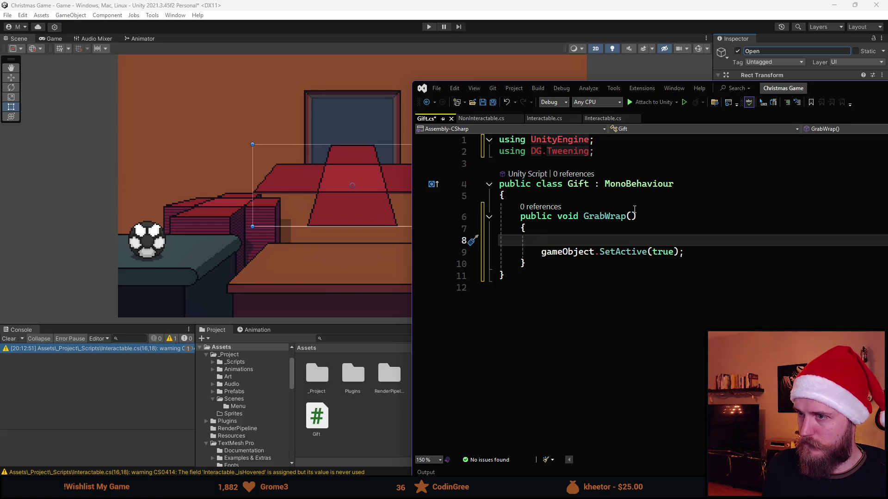
Declare 'private Vector2 _stackPos = new Vector2();' at the top of the Gift class
{"action": "left_click", "coordinate": [574, 198]}
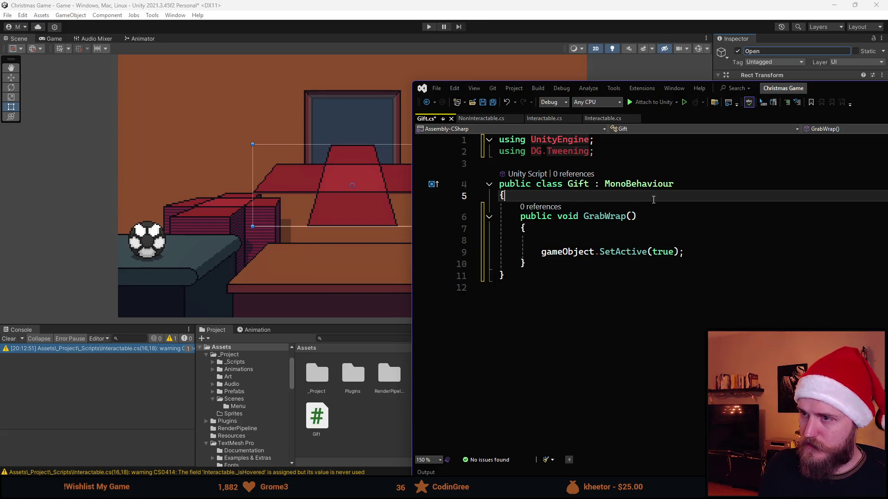
{"action": "key", "text": "Return"}
{"action": "key", "text": "Return"}
{"action": "key", "text": "Up"}
{"action": "type", "text": "rivate void"}
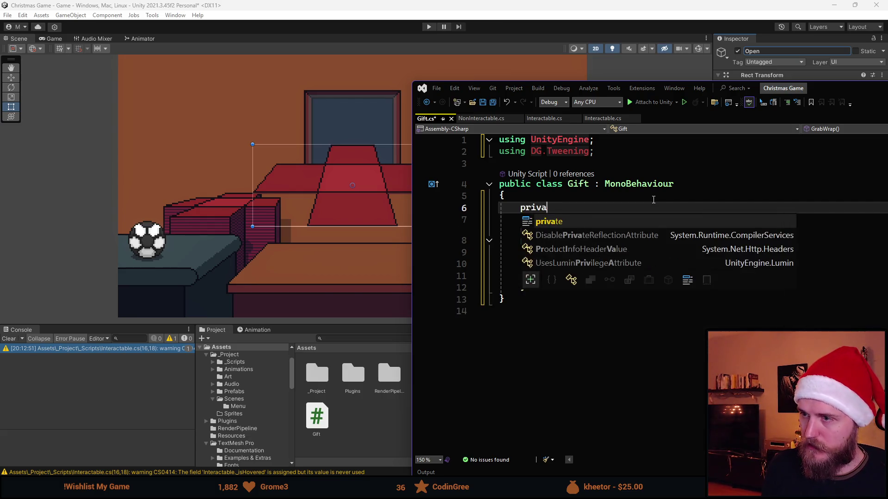
{"action": "key", "text": "ctrl+BackSpace"}
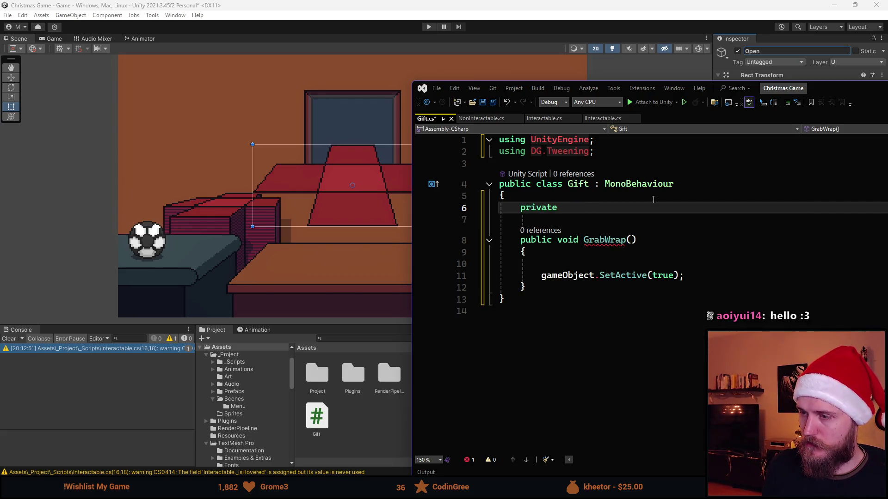
{"action": "type", "text": "Vector3"}
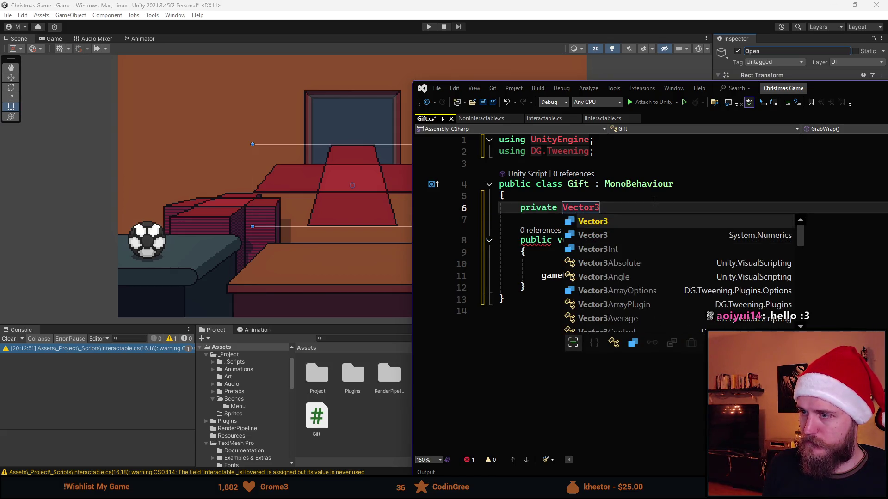
{"action": "key", "text": "ctrl+BackSpace"}
{"action": "key", "text": "ctrl+BackSpace"}
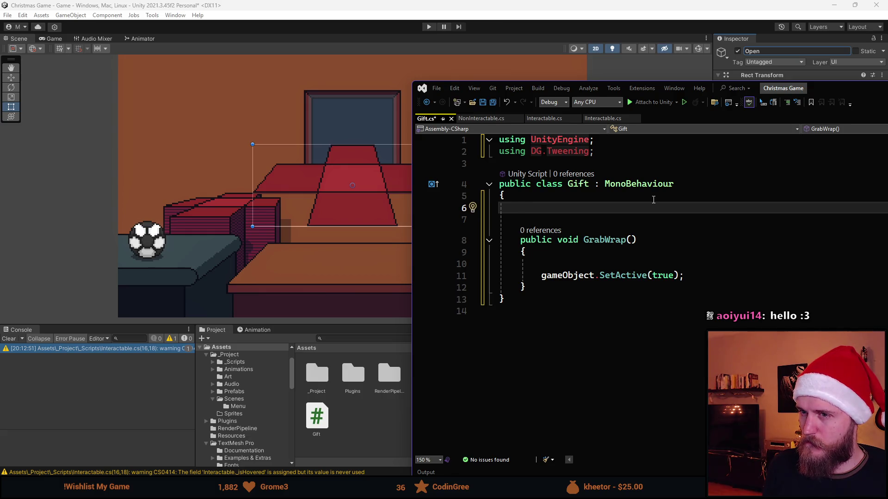
{"action": "type", "text": "private _"}
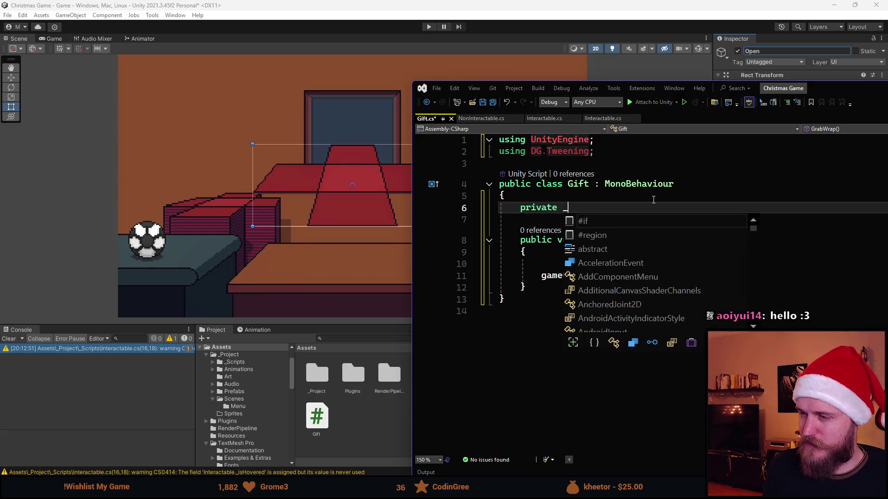
{"action": "key", "text": "BackSpace"}
{"action": "type", "text": "Vector"}
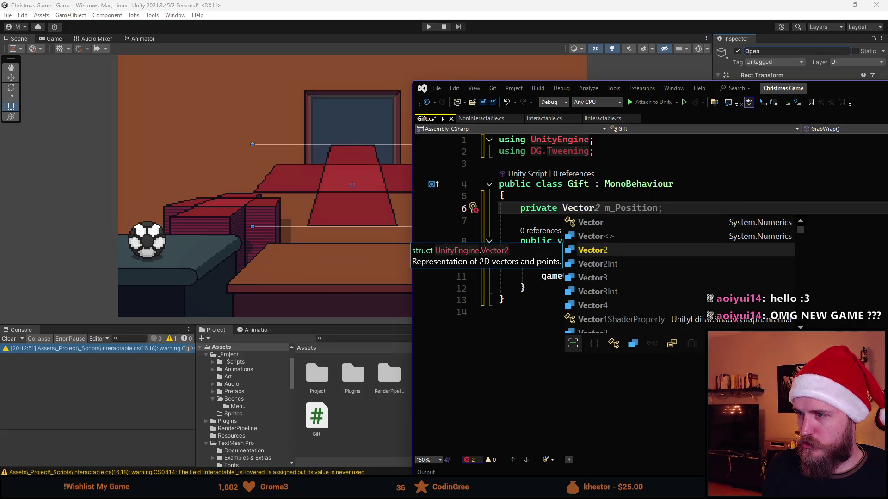
{"action": "type", "text": "2 "}
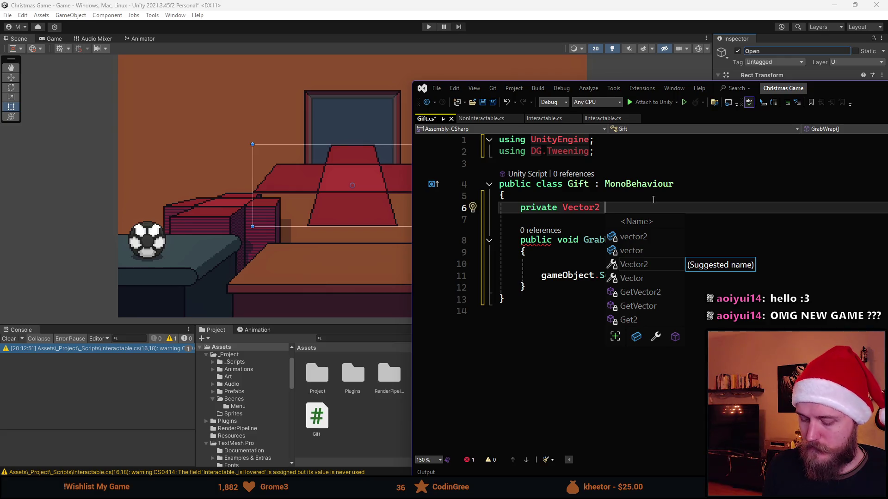
{"action": "type", "text": "stack"}
{"action": "key", "text": "ctrl+shift+Left"}
{"action": "key", "text": "BackSpace"}
{"action": "type", "text": "_stackPos"}
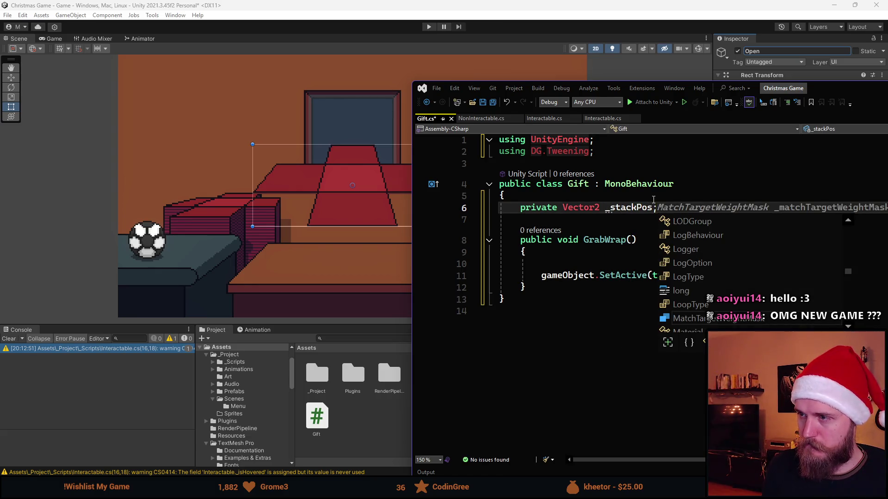
{"action": "type", "text": "; = "}
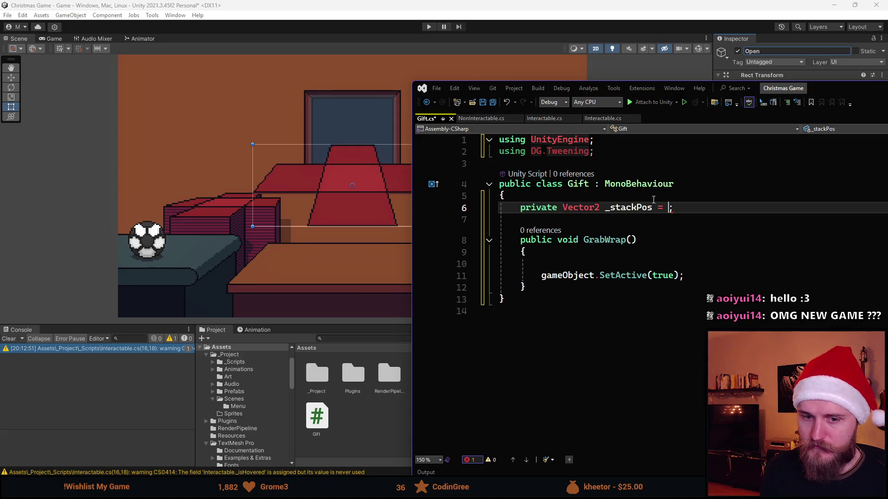
{"action": "type", "text": "new Vec"}
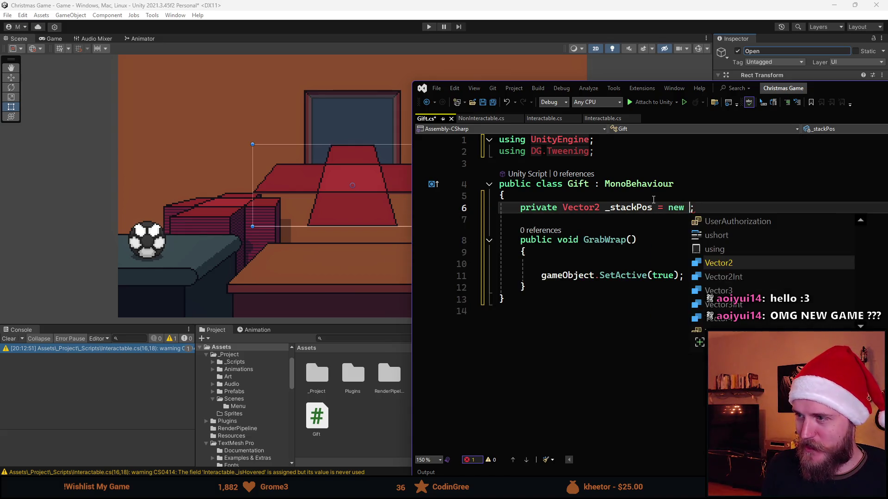
{"action": "type", "text": "tor"}
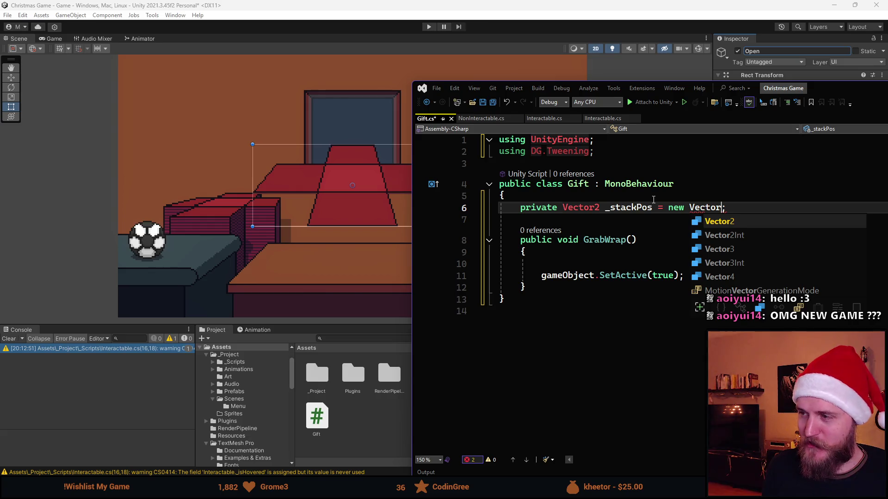
{"action": "type", "text": "2("}
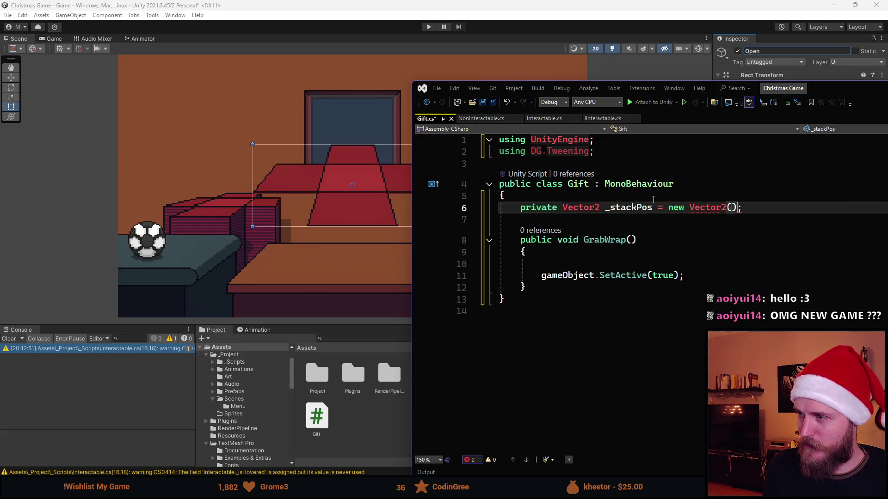
{"action": "key", "text": "alt+Tab"}
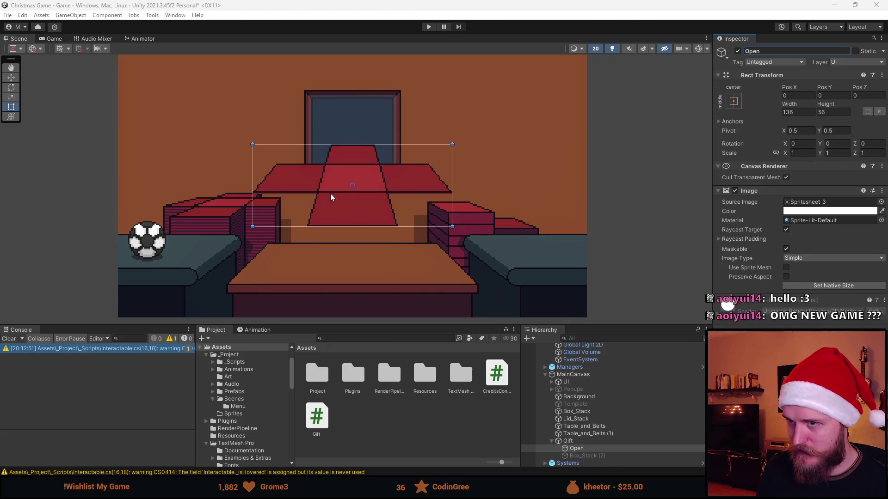
Select Gift and move it to the room's left side with the Move tool (W)
{"action": "left_click", "coordinate": [582, 447]}
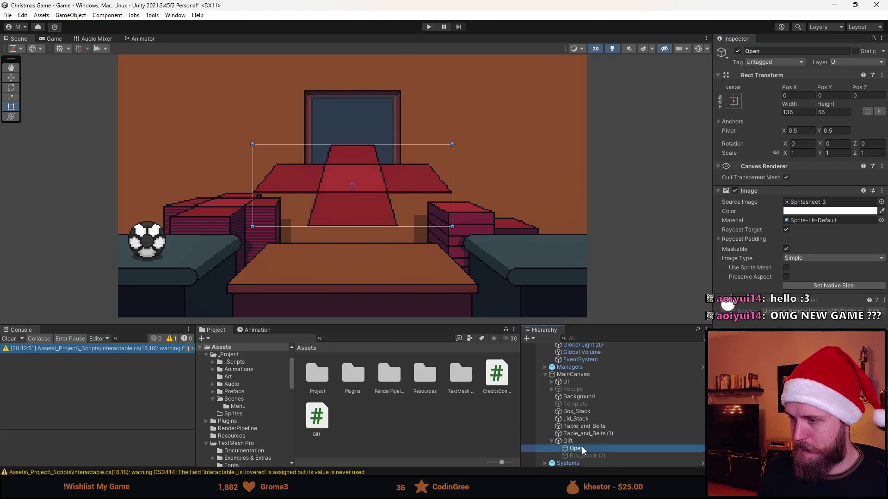
{"action": "left_click", "coordinate": [582, 442]}
{"action": "key", "text": "w"}
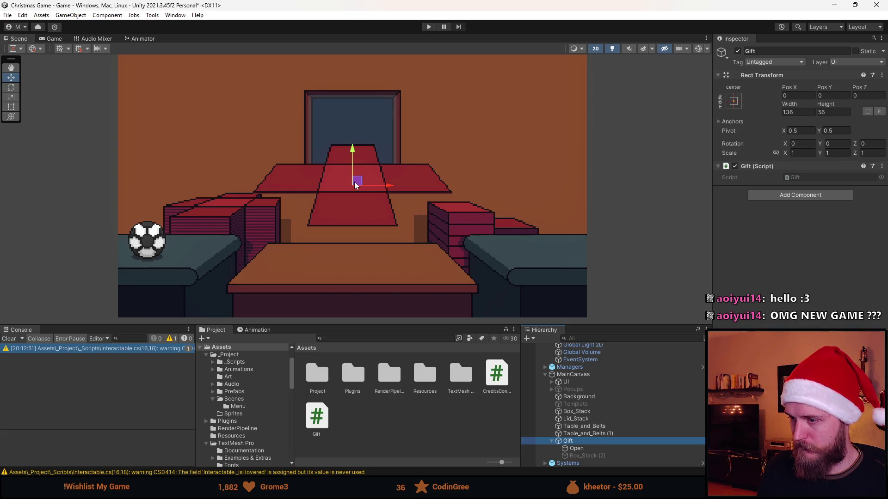
{"action": "left_click_drag", "start_coordinate": [354, 184], "coordinate": [223, 211]}
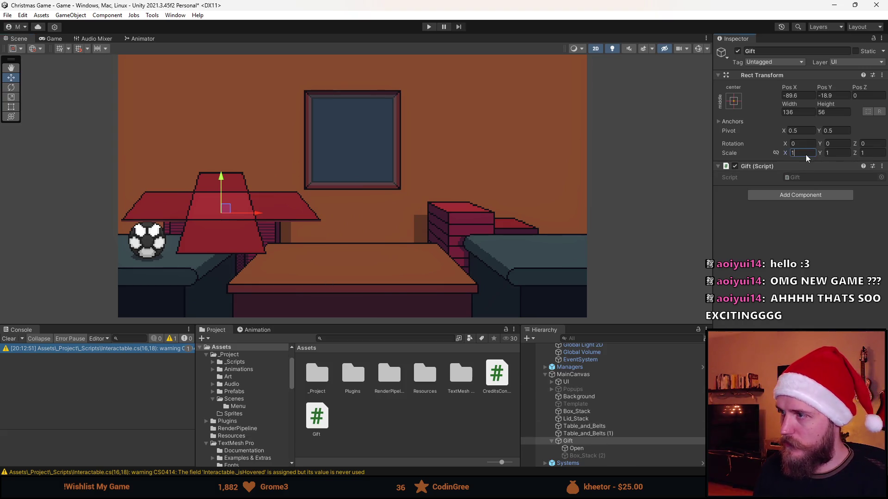
Scale Gift to 0.6 by 0.5 and settle it on top of the left box stack
{"action": "type", "text": "0,8"}
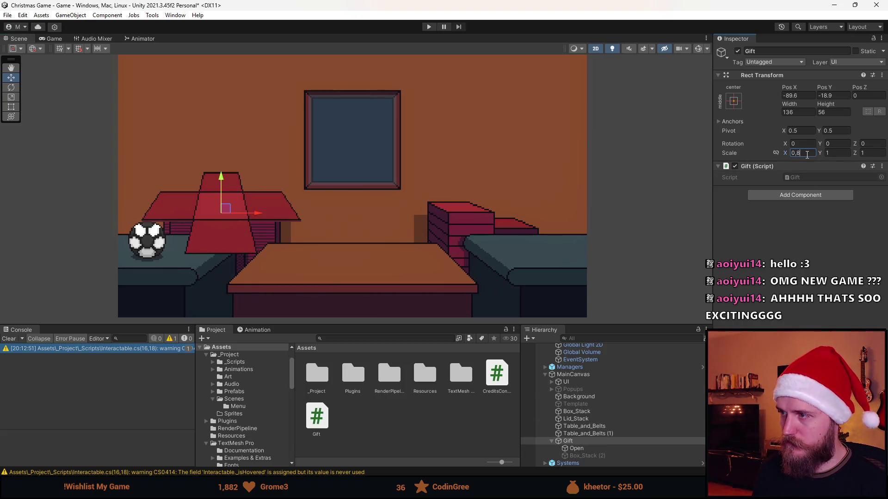
{"action": "key", "text": "BackSpace"}
{"action": "key", "text": "BackSpace"}
{"action": "key", "text": "BackSpace"}
{"action": "type", "text": "1"}
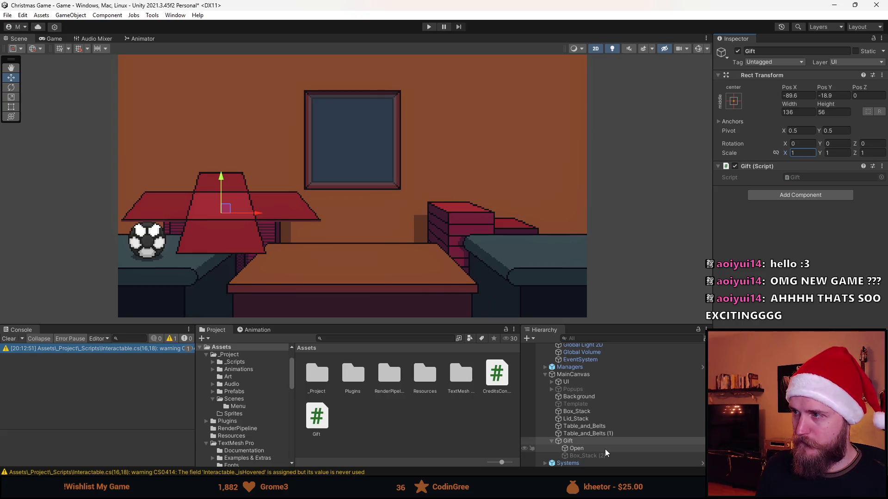
{"action": "mouse_move", "coordinate": [227, 214]}
{"action": "left_mouse_down"}
{"action": "mouse_move", "coordinate": [289, 175]}
{"action": "mouse_move", "coordinate": [230, 210]}
{"action": "left_mouse_up"}
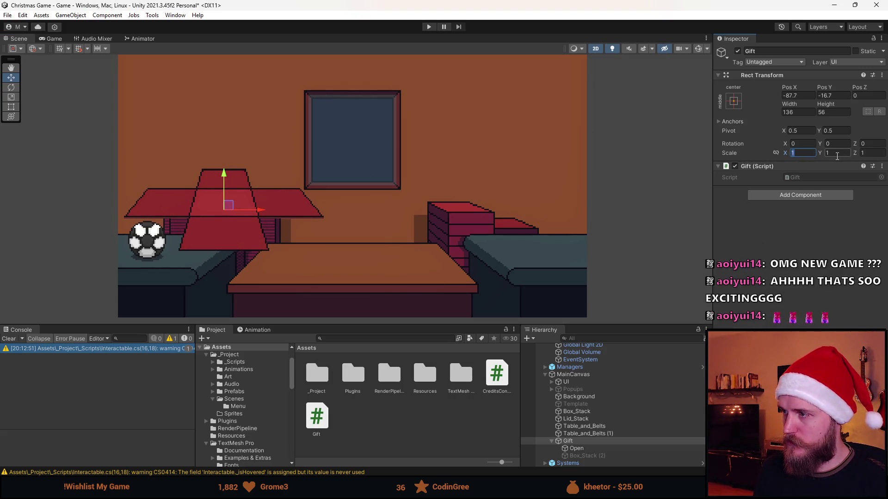
{"action": "type", "text": "0.5"}
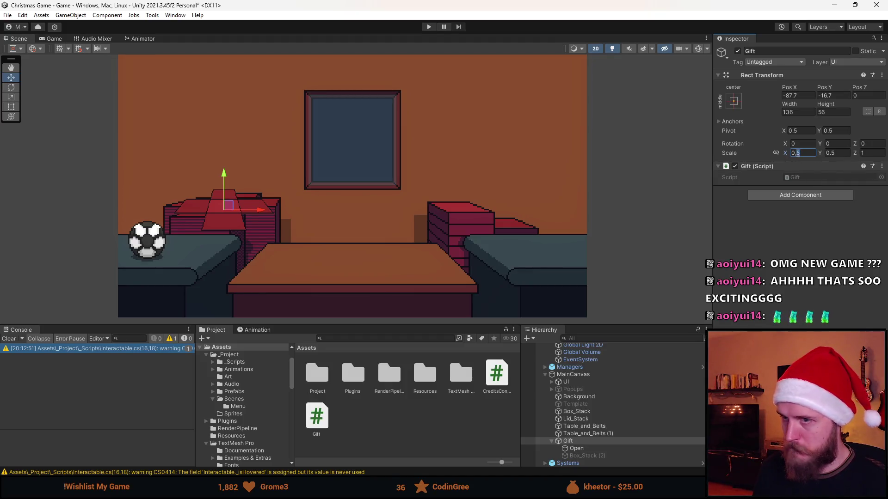
{"action": "key", "text": "BackSpace"}
{"action": "type", "text": "7"}
{"action": "mouse_move", "coordinate": [230, 207]}
{"action": "left_mouse_down"}
{"action": "mouse_move", "coordinate": [259, 183]}
{"action": "mouse_move", "coordinate": [225, 208]}
{"action": "mouse_move", "coordinate": [239, 194]}
{"action": "mouse_move", "coordinate": [227, 198]}
{"action": "mouse_move", "coordinate": [229, 207]}
{"action": "left_mouse_up"}
{"action": "left_click", "coordinate": [800, 154]}
{"action": "key", "text": "BackSpace"}
{"action": "type", "text": "6"}
{"action": "mouse_move", "coordinate": [229, 203]}
{"action": "left_mouse_down"}
{"action": "mouse_move", "coordinate": [234, 197]}
{"action": "mouse_move", "coordinate": [226, 205]}
{"action": "left_mouse_up"}
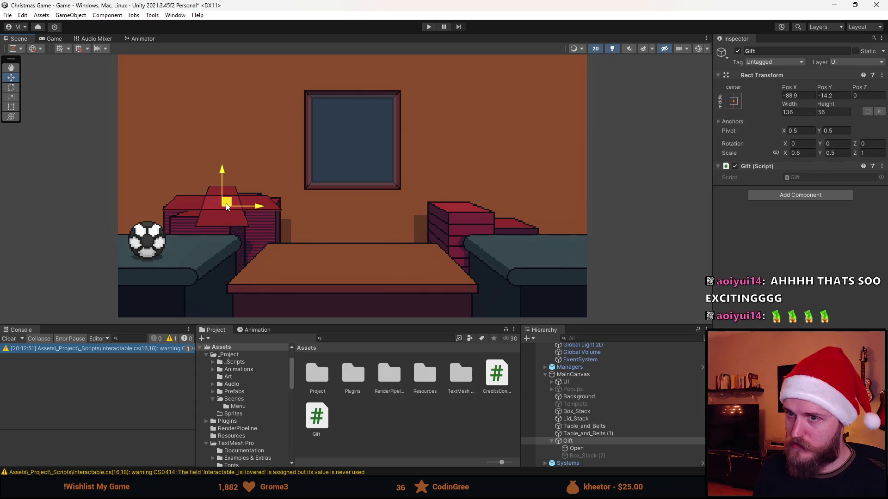
Reopen Gift.cs in Visual Studio and delete the stray 'w' after Vector2()
{"action": "double_click", "coordinate": [812, 177]}
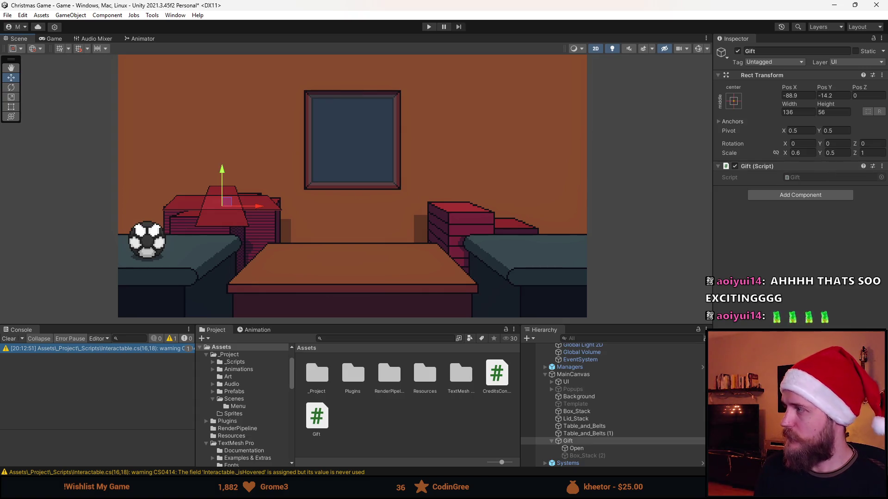
{"action": "mouse_move", "coordinate": [887, 160]}
{"action": "left_mouse_down"}
{"action": "mouse_move", "coordinate": [605, 153]}
{"action": "mouse_move", "coordinate": [607, 90]}
{"action": "left_mouse_up"}
{"action": "key", "text": "BackSpace"}
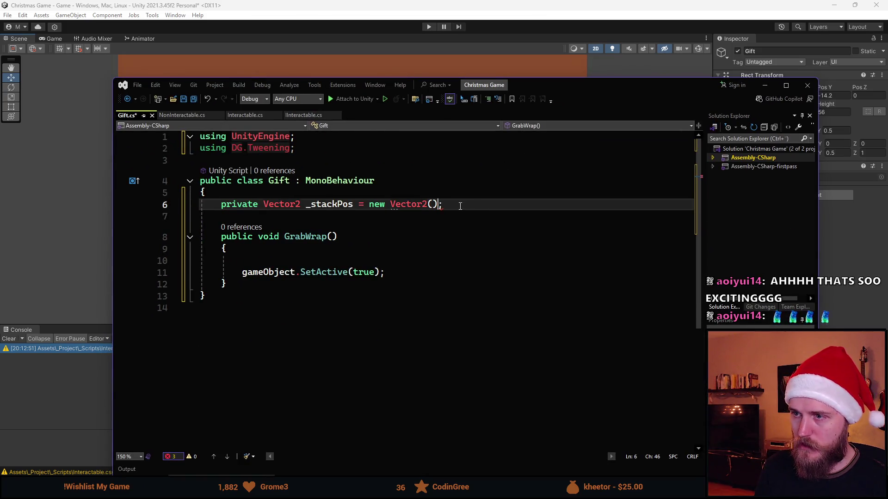
Declare private Vector2 _stackScale = new Vector2(0.6f, 0.5f);
{"action": "key", "text": "Return"}
{"action": "type", "text": "private"}
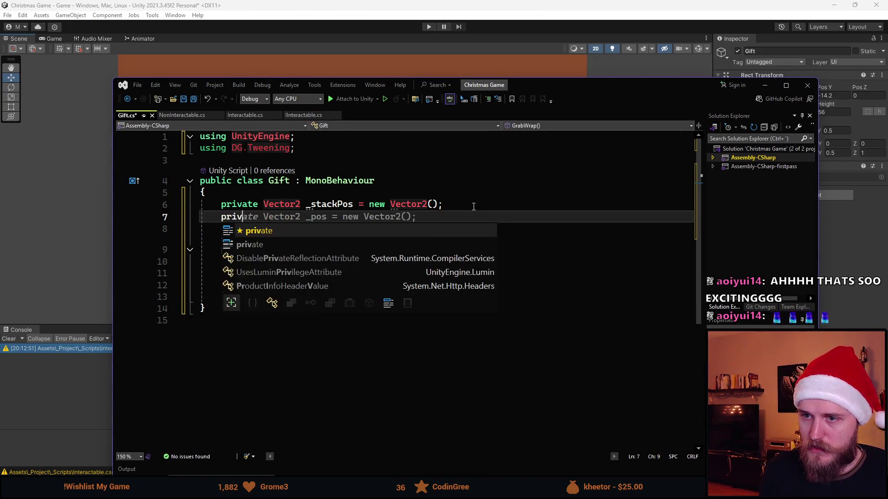
{"action": "key", "text": "Tab"}
{"action": "key", "text": "BackSpace"}
{"action": "key", "text": "BackSpace"}
{"action": "key", "text": "BackSpace"}
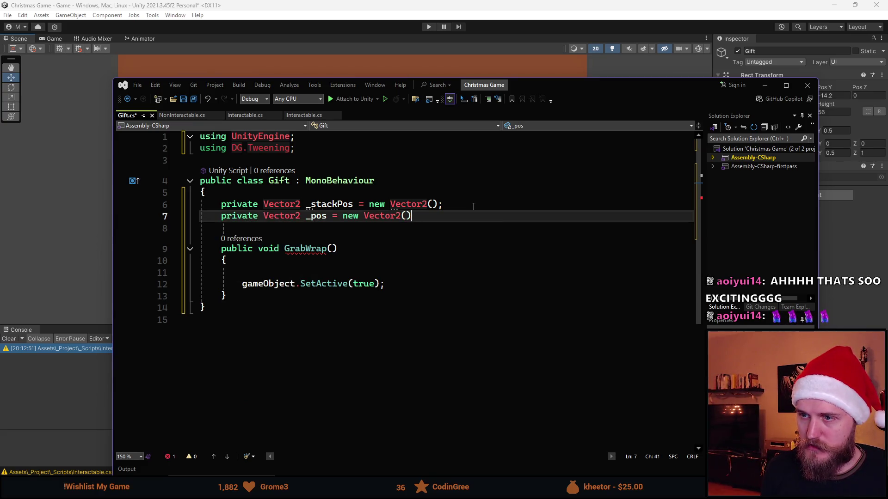
{"action": "key", "text": "BackSpace"}
{"action": "key", "text": "BackSpace"}
{"action": "key", "text": "BackSpace"}
{"action": "type", "text": "_stack"}
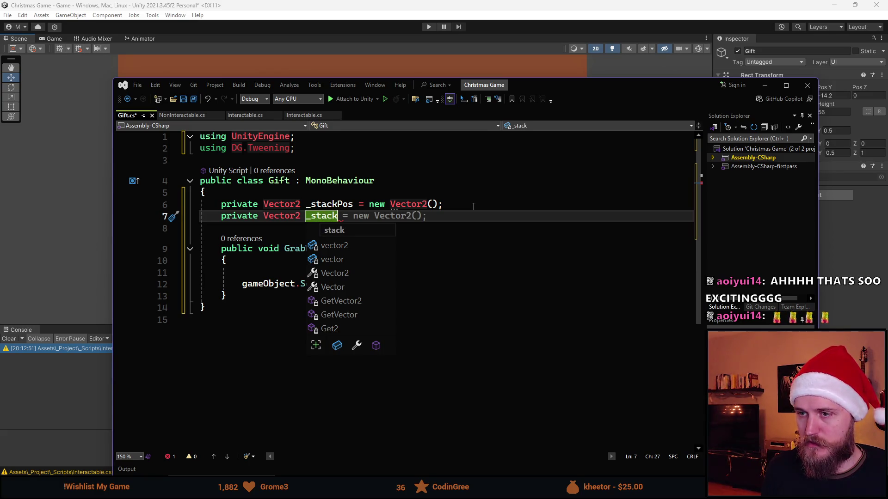
{"action": "type", "text": "Scale"}
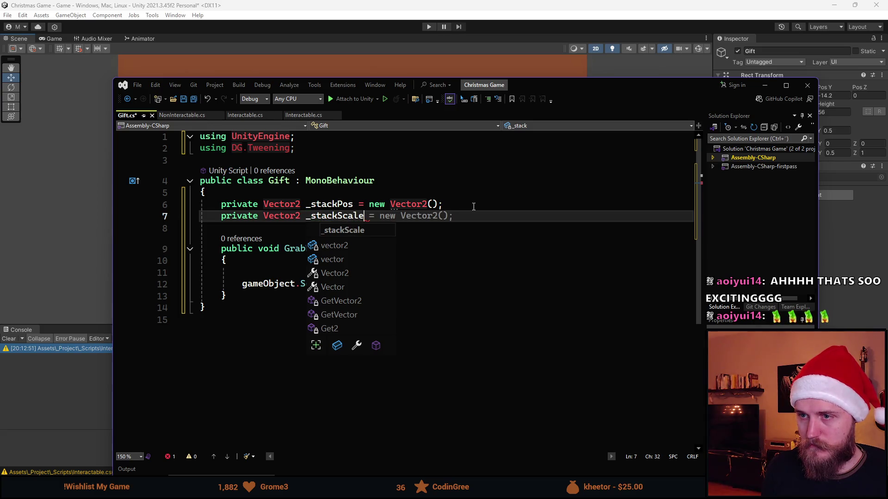
{"action": "key", "text": "Tab"}
{"action": "key", "text": "Left"}
{"action": "key", "text": "Left"}
{"action": "type", "text": "0."}
{"action": "left_click_drag", "start_coordinate": [615, 86], "coordinate": [548, 82]}
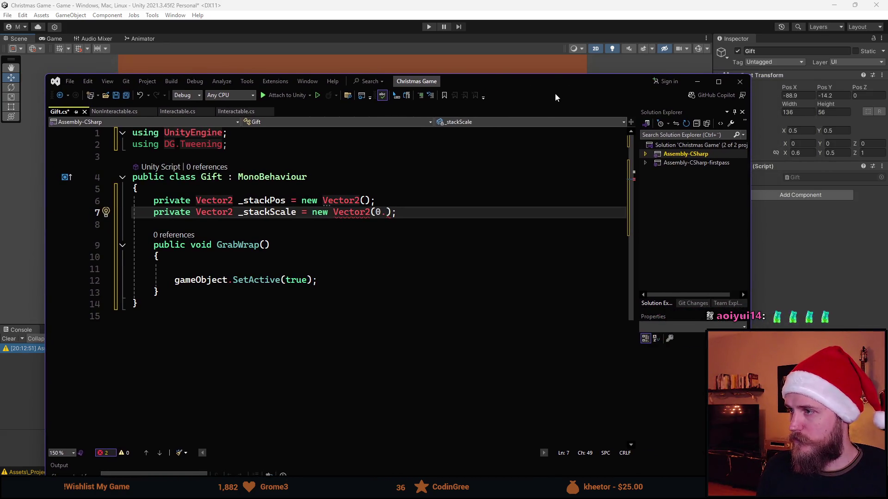
{"action": "type", "text": "6f, 0"}
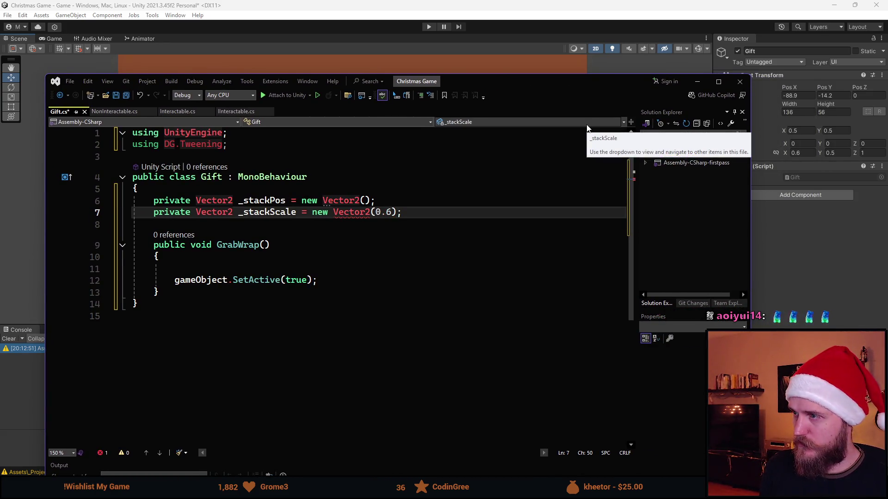
{"action": "type", "text": ".5f"}
{"action": "key", "text": "Escape"}
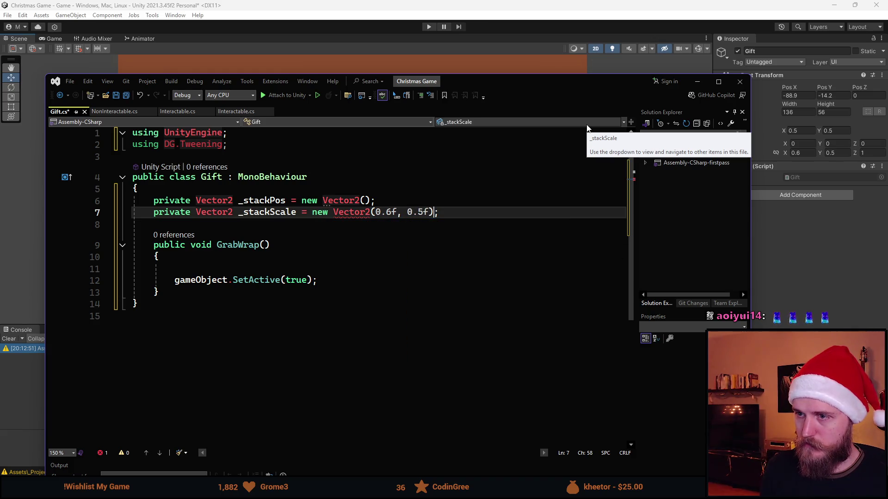
Fill the _stackPos constructor with the values 89f, -14f
{"action": "key", "text": "Up"}
{"action": "key", "text": "Left"}
{"action": "key", "text": "Left"}
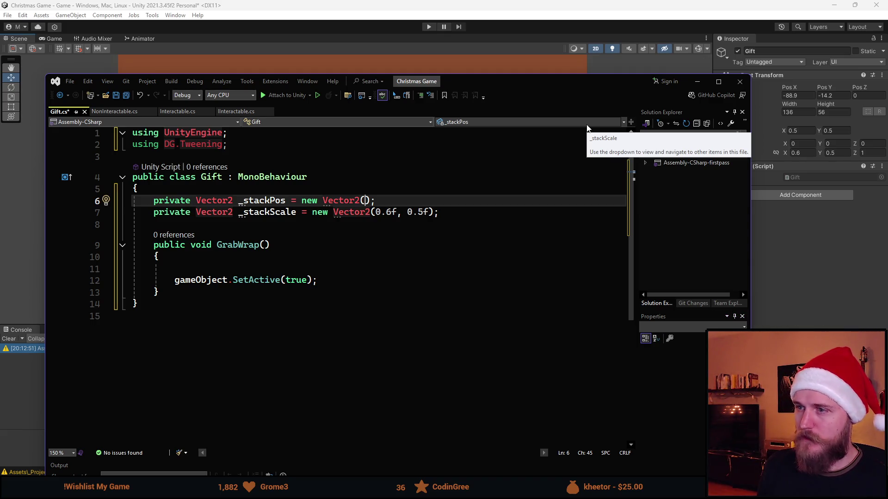
{"action": "type", "text": "89f, -15"}
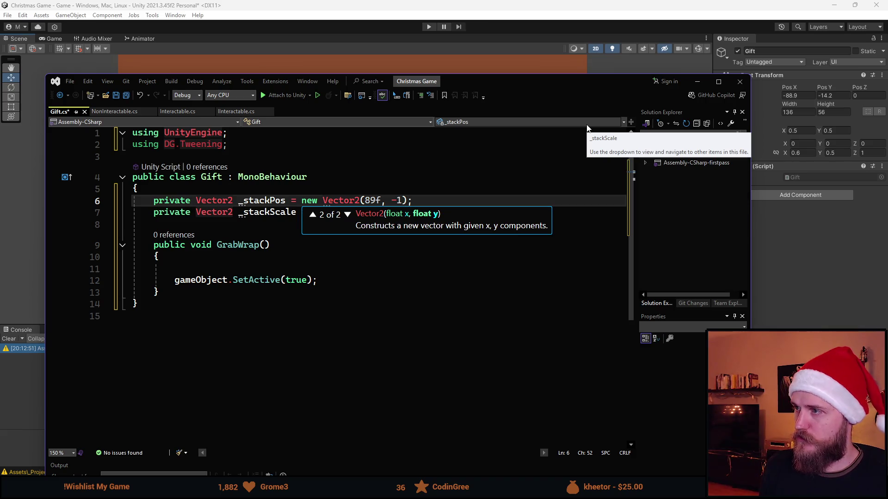
{"action": "type", "text": "4f"}
{"action": "key", "text": "Escape"}
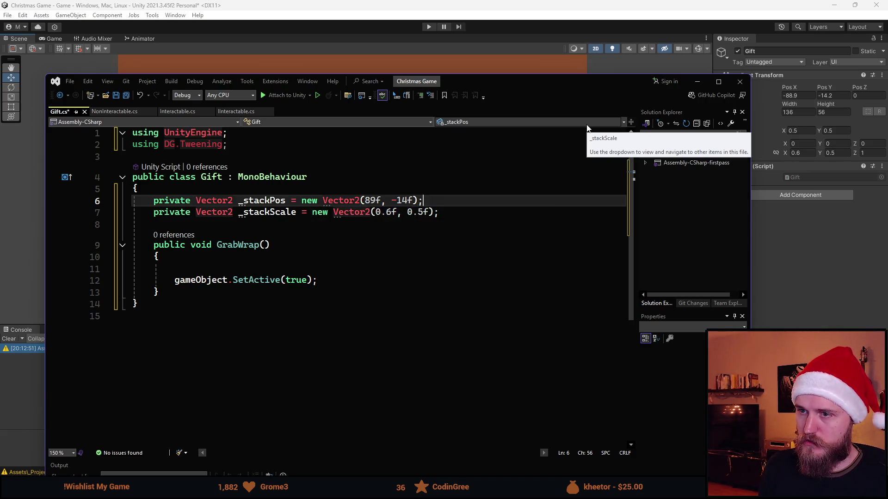
{"action": "key", "text": "Down"}
{"action": "key", "text": "Down"}
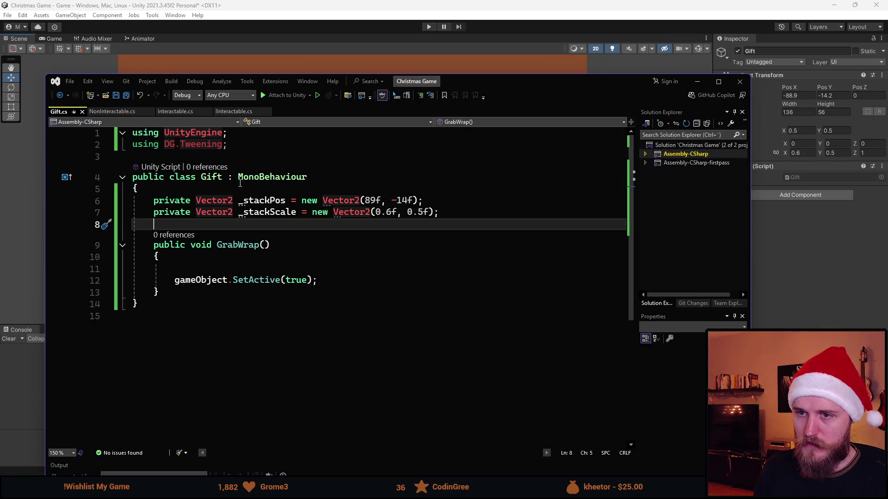
Insert private Vector2 _defaultPos = new Vector2(); above _stackPos
{"action": "left_click", "coordinate": [326, 196]}
{"action": "key", "text": "ctrl+Return"}
{"action": "type", "text": "priv"}
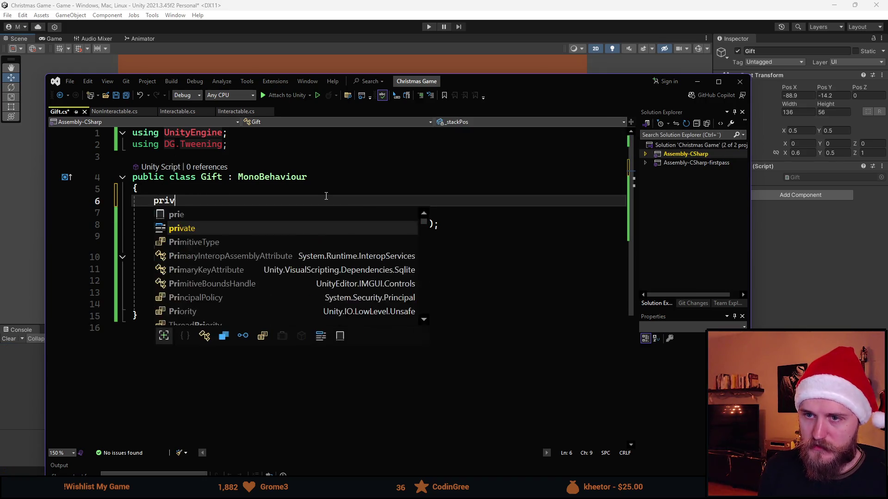
{"action": "type", "text": "ate Vector2"}
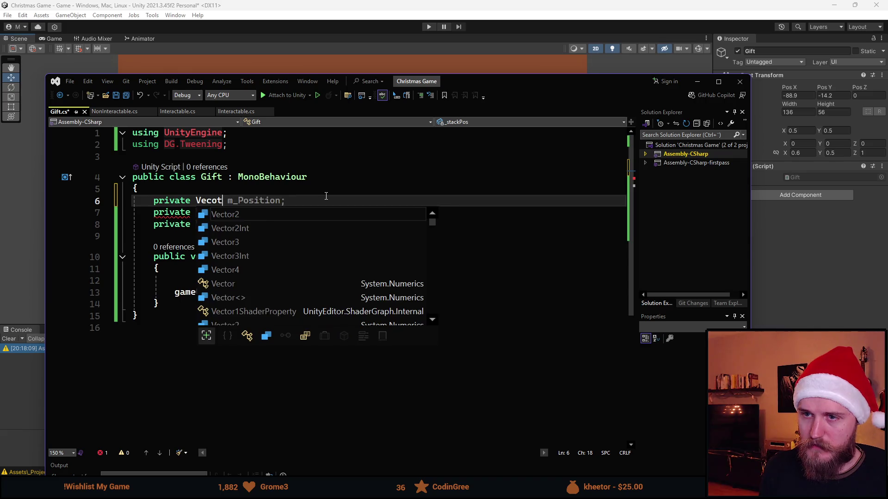
{"action": "type", "text": " _"}
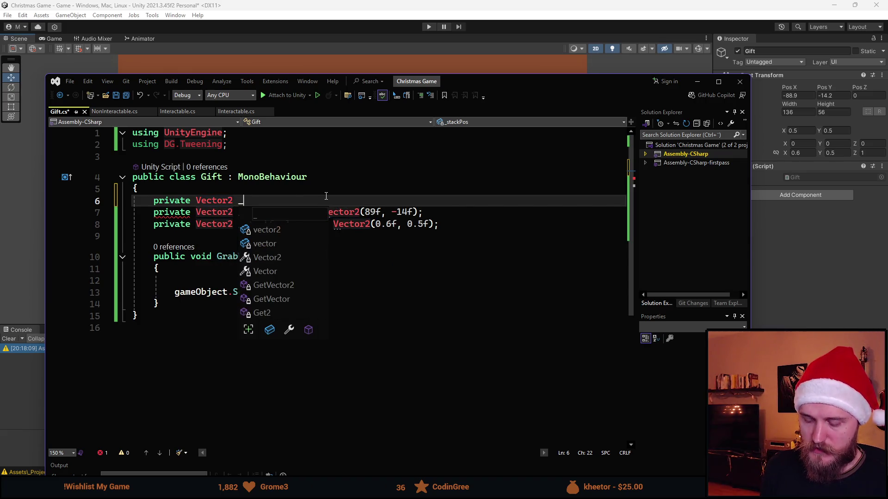
{"action": "type", "text": "default"}
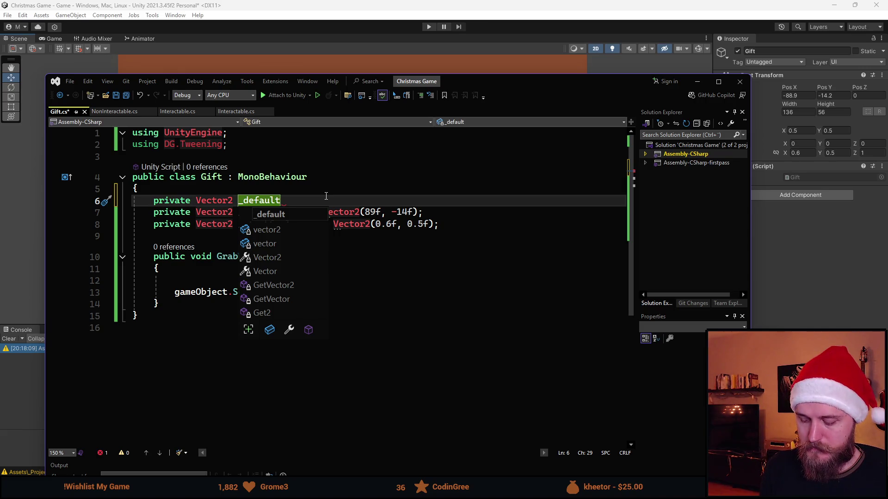
{"action": "type", "text": "Pos ="}
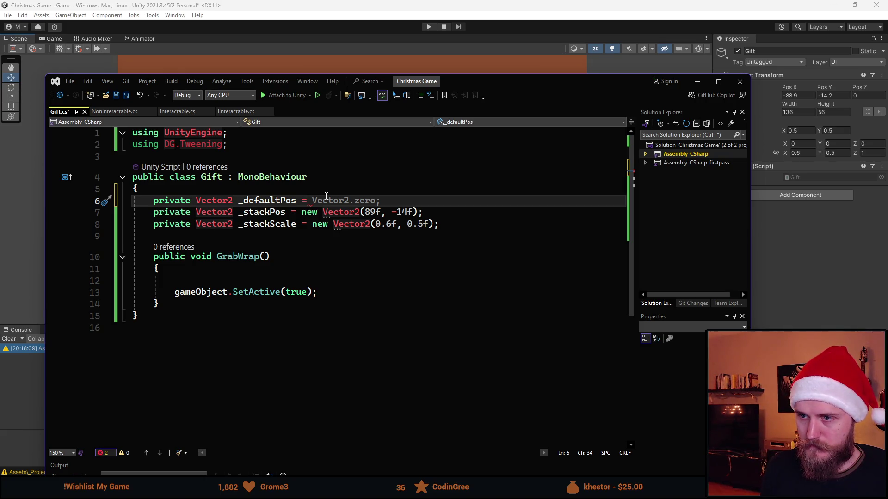
{"action": "type", "text": " new V"}
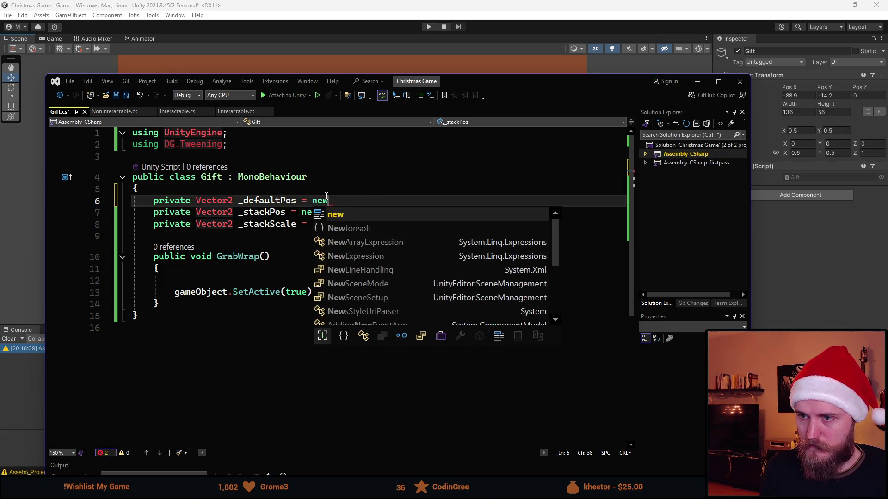
{"action": "key", "text": "Tab"}
{"action": "type", "text": "();M"}
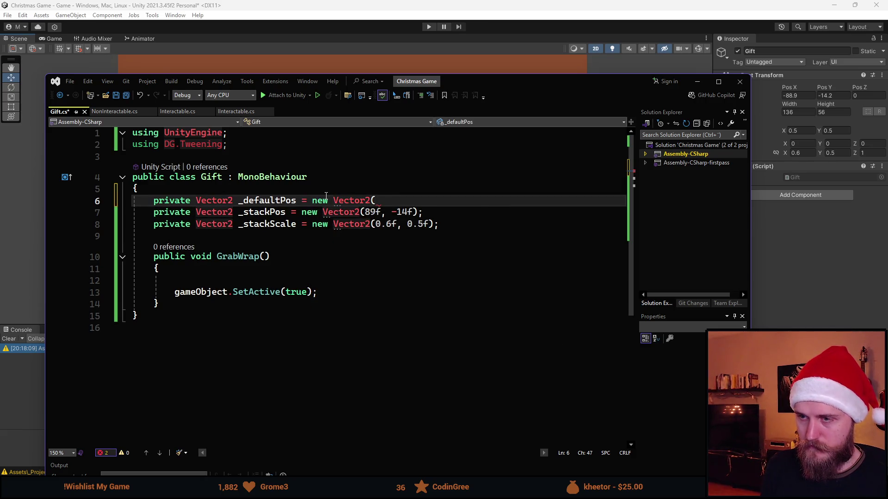
{"action": "key", "text": "BackSpace"}
Add a _defaultScale Vector2 field set to (1f, 1f), save Gift.cs and return to Unity
{"action": "key", "text": "Return"}
{"action": "type", "text": "pri"}
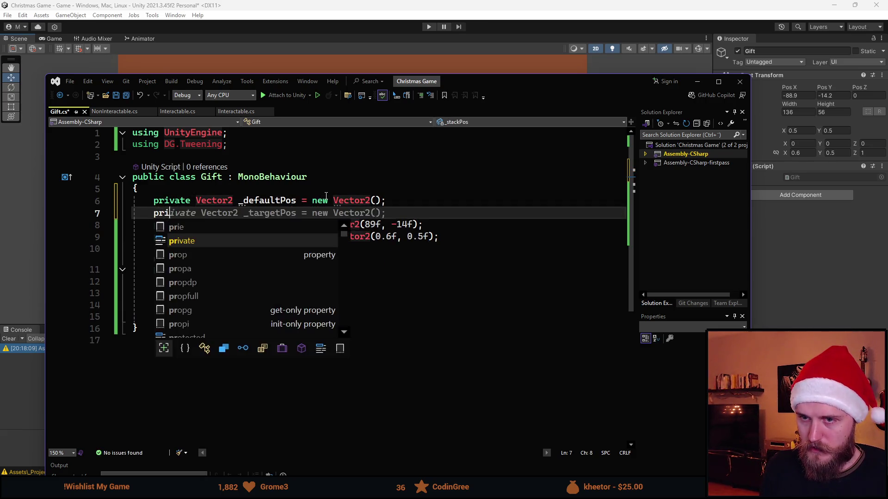
{"action": "type", "text": "vate Vector2 "}
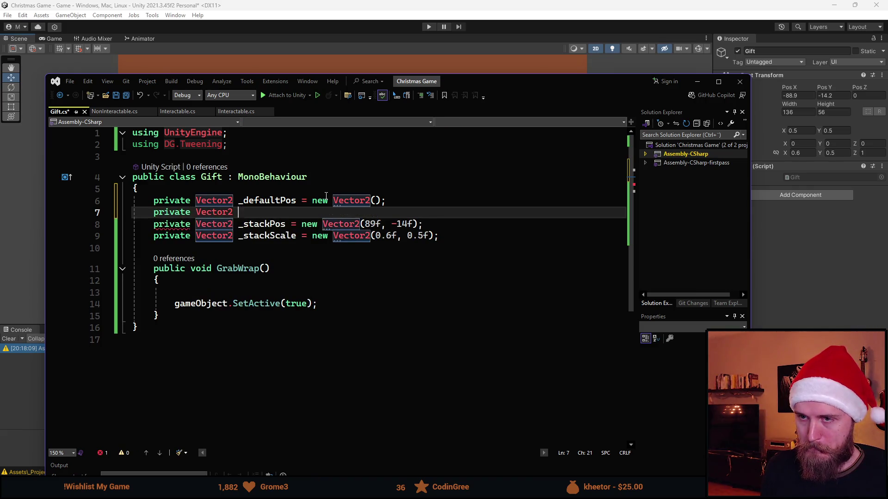
{"action": "type", "text": "_defaultScale"}
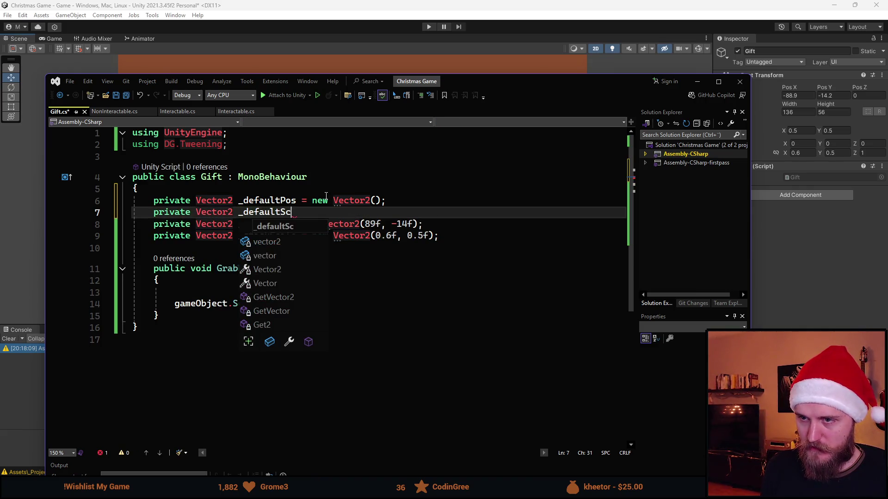
{"action": "type", "text": ";"}
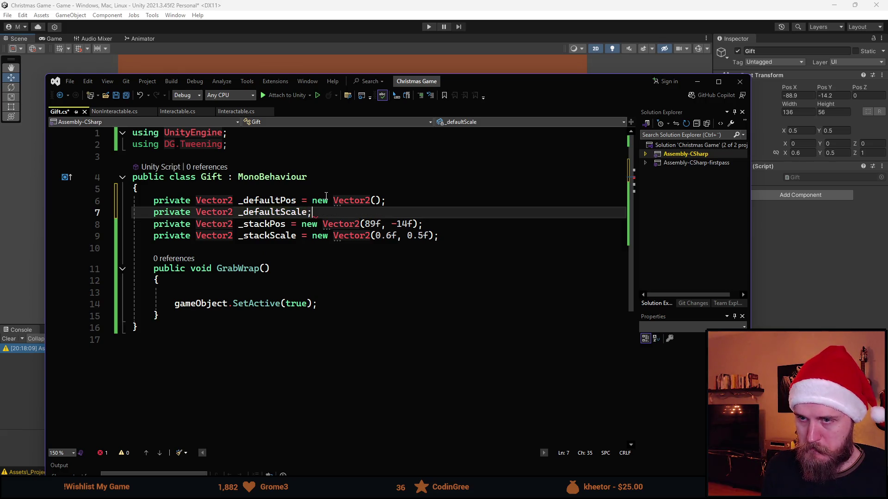
{"action": "type", "text": " = new Vector2()"}
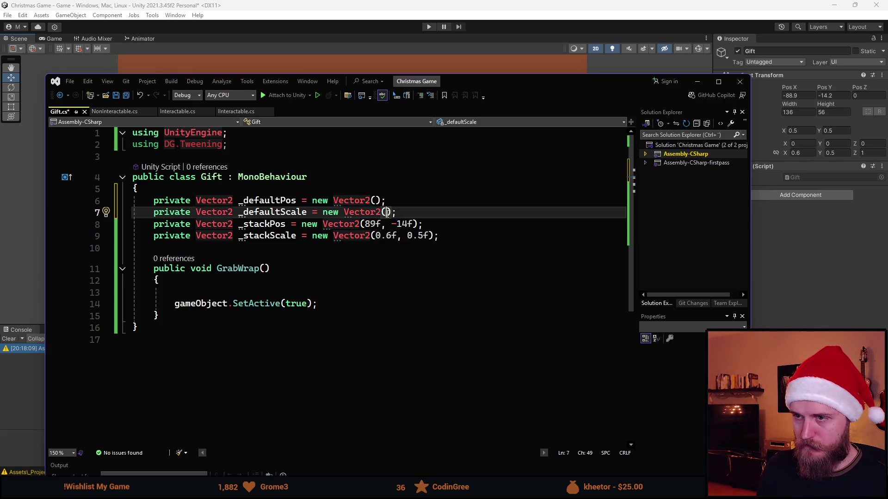
{"action": "type", "text": "1f, 1f"}
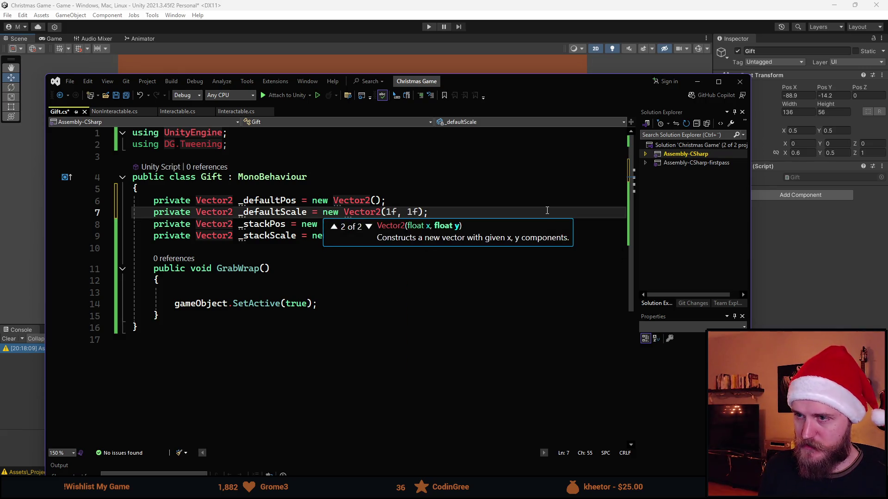
{"action": "key", "text": "ctrl+s"}
{"action": "key", "text": "alt+Tab"}
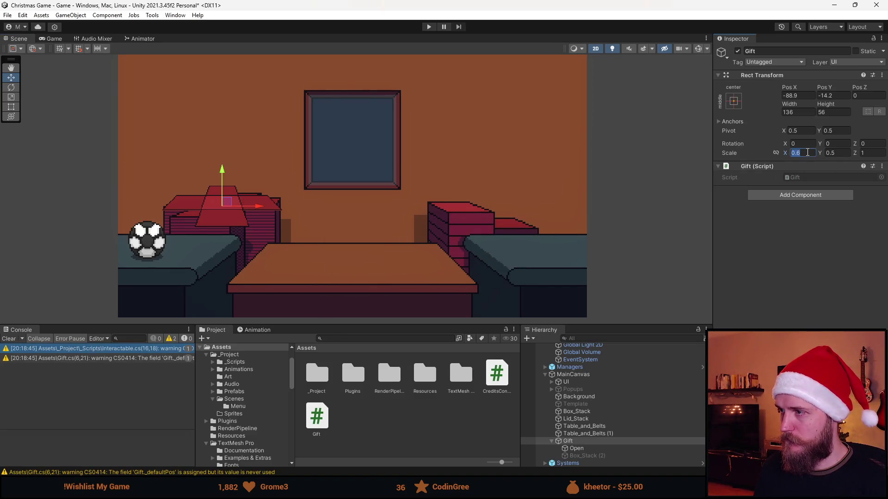
Set the Gift's scale to 1, 1 and its position to 0, 0
{"action": "type", "text": "1"}
{"action": "left_click", "coordinate": [837, 153]}
{"action": "type", "text": "1"}
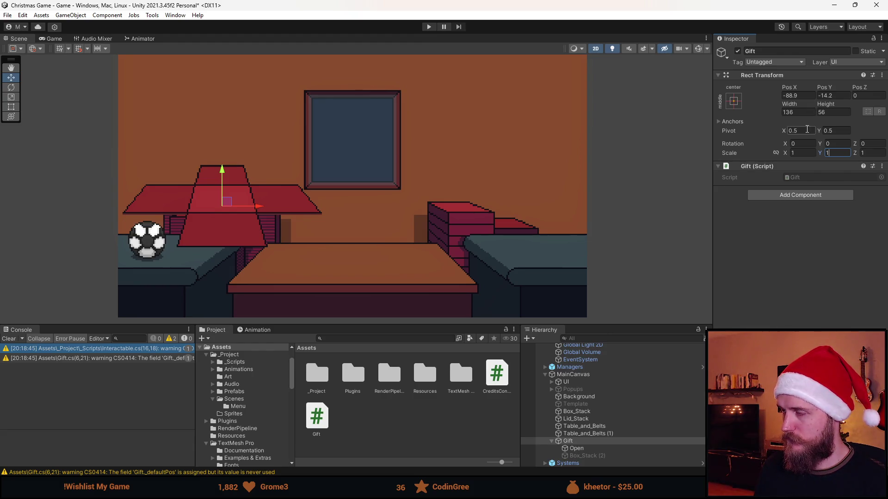
{"action": "left_click", "coordinate": [798, 95]}
{"action": "type", "text": "0"}
{"action": "key", "text": "Tab"}
{"action": "type", "text": "0"}
Drag the Gift down onto the central table at 0, -57, then return to Gift.cs
{"action": "scroll", "coordinate": [347, 203], "scroll_direction": "up", "scroll_amount": 2}
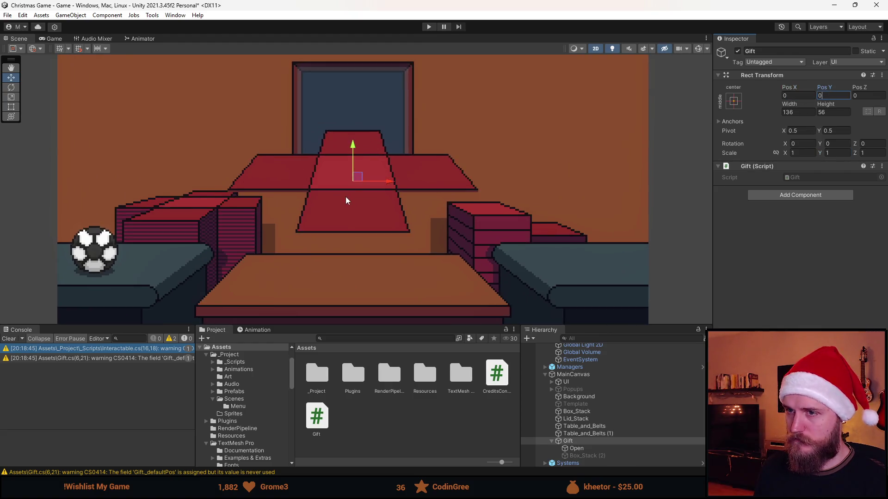
{"action": "scroll", "coordinate": [347, 203], "scroll_direction": "up", "scroll_amount": 2}
{"action": "left_click_drag", "start_coordinate": [347, 203], "coordinate": [352, 301]}
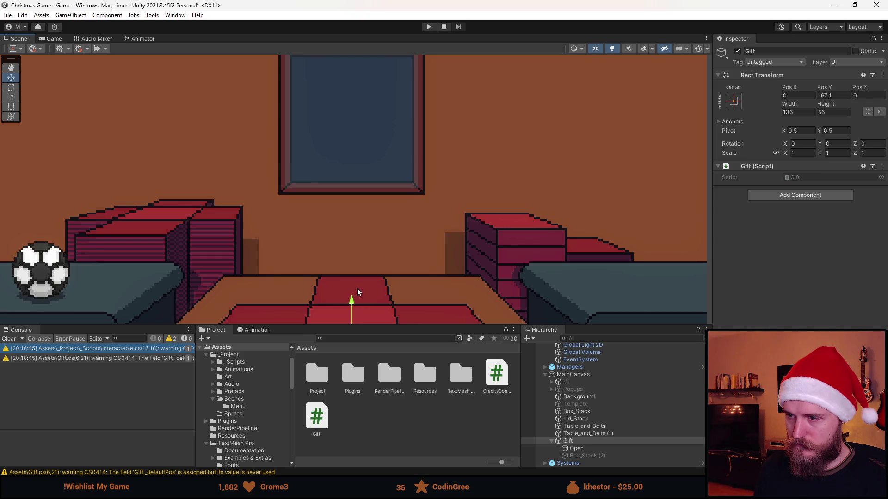
{"action": "key", "text": "f"}
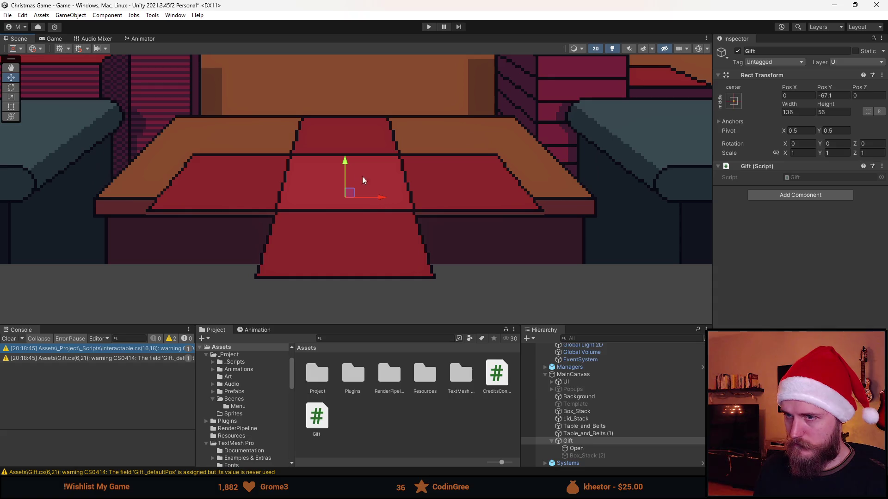
{"action": "left_click_drag", "start_coordinate": [345, 160], "coordinate": [347, 133]}
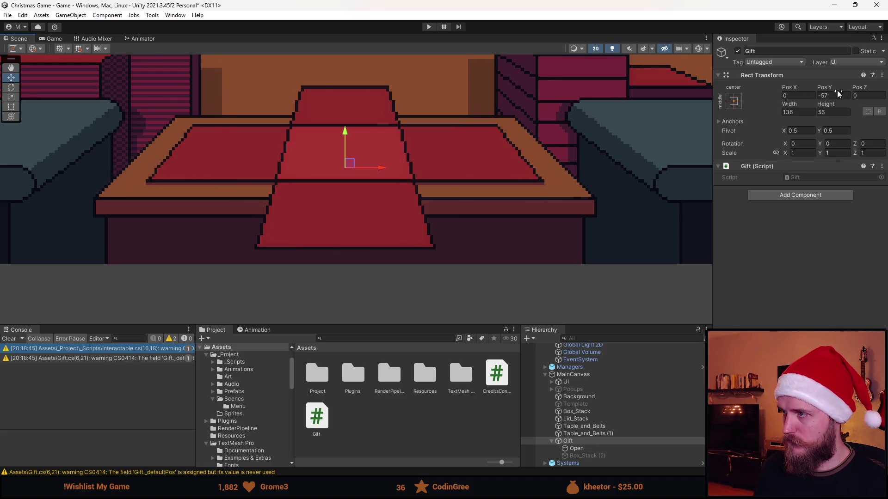
{"action": "scroll", "coordinate": [299, 108], "scroll_direction": "up", "scroll_amount": 2}
{"action": "scroll", "coordinate": [305, 121], "scroll_direction": "up", "scroll_amount": 2}
{"action": "scroll", "coordinate": [346, 145], "scroll_direction": "down", "scroll_amount": 8}
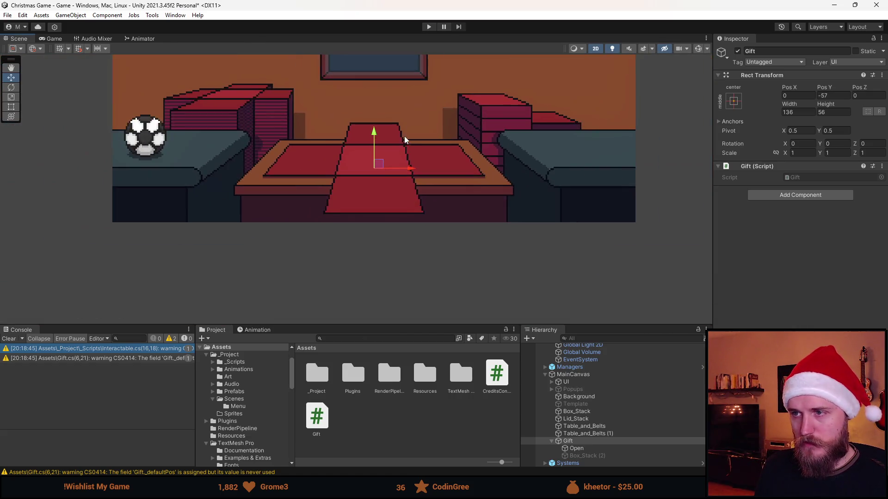
{"action": "scroll", "coordinate": [404, 185], "scroll_direction": "up", "scroll_amount": 3}
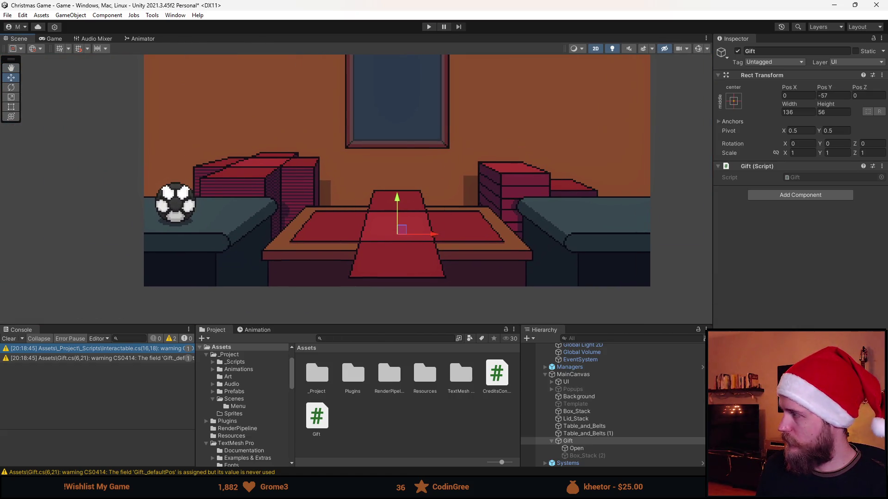
{"action": "key", "text": "alt+Tab"}
{"action": "left_click_drag", "start_coordinate": [528, 101], "coordinate": [452, 64]}
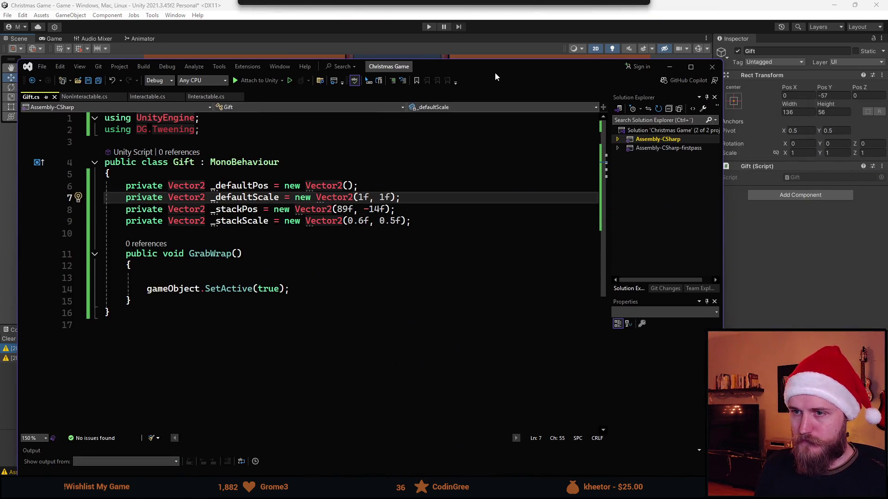
Initialise _defaultPos to new Vector2(0f, -57f)
{"action": "left_click", "coordinate": [349, 186]}
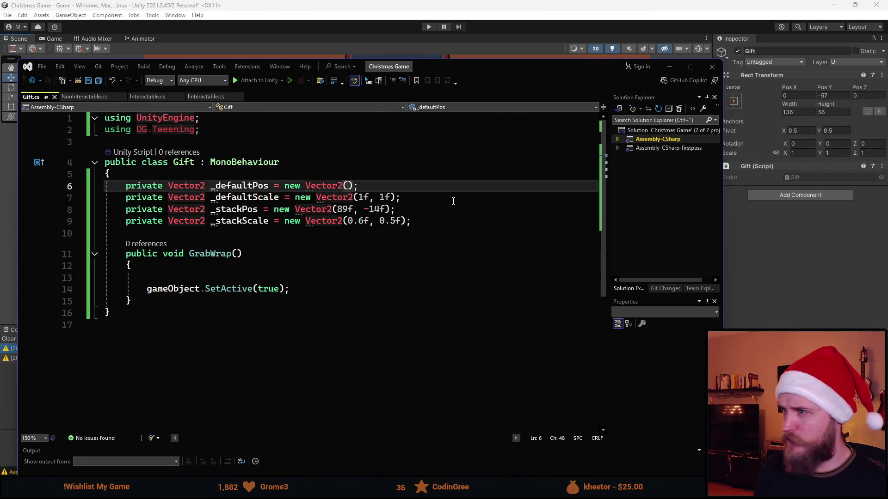
{"action": "type", "text": "0f, "}
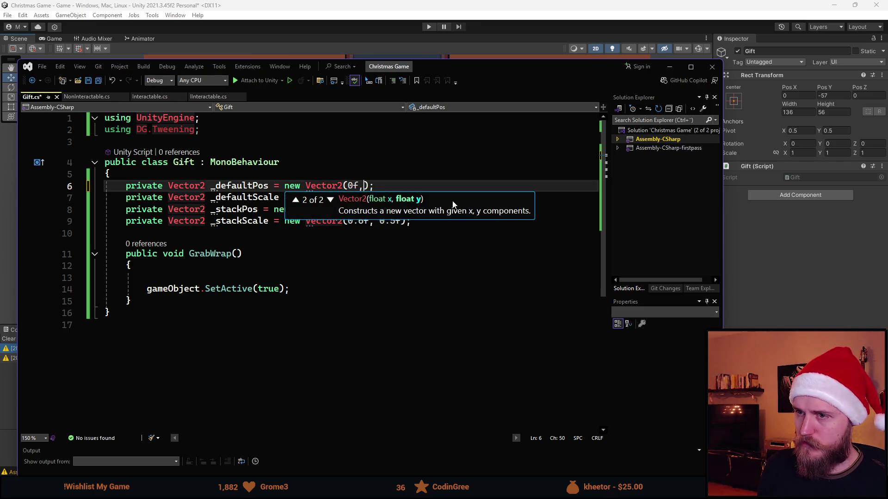
{"action": "type", "text": "-57f"}
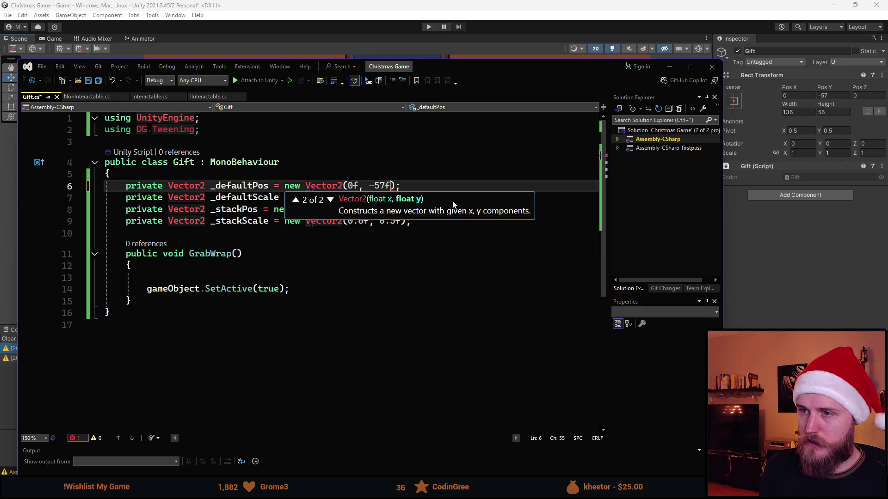
{"action": "left_click", "coordinate": [419, 257]}
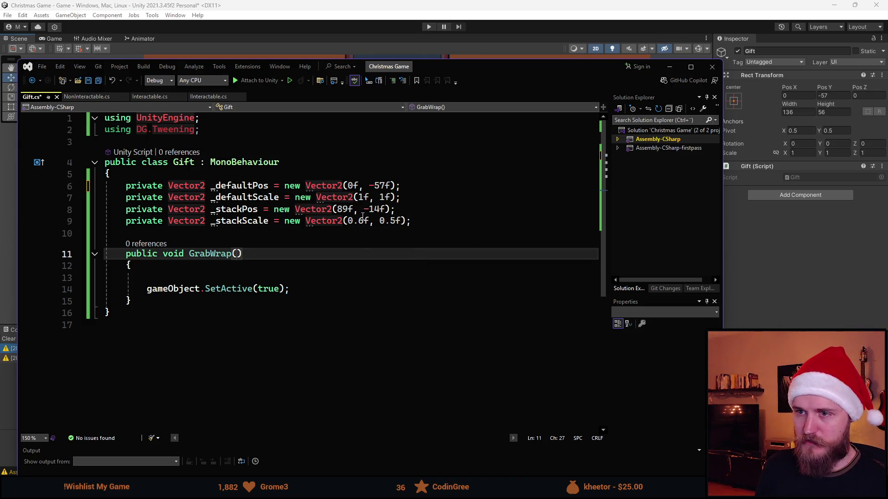
{"action": "left_click_drag", "start_coordinate": [462, 66], "coordinate": [553, 61]}
{"action": "left_click", "coordinate": [275, 276]}
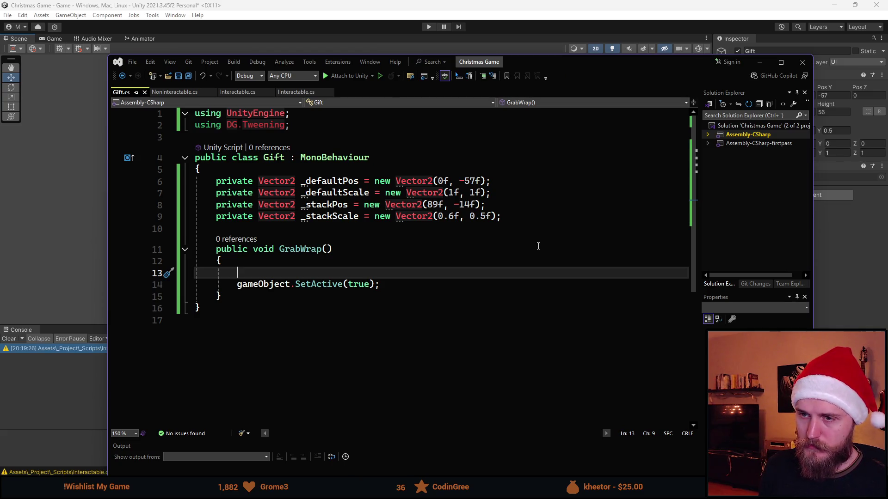
{"action": "left_click", "coordinate": [526, 217]}
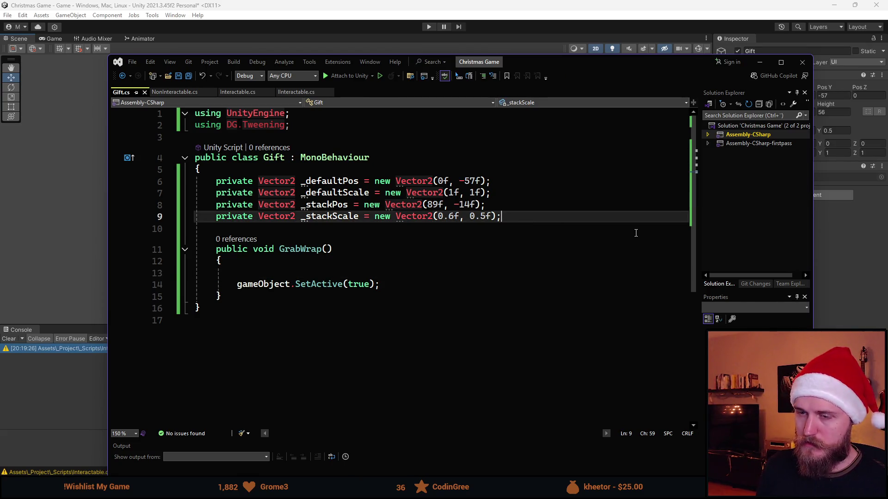
Add a [Header("GameObjects")] line above a new [SerializeField] private field line
{"action": "key", "text": "Up"}
{"action": "key", "text": "Up"}
{"action": "key", "text": "Up"}
{"action": "key", "text": "Return"}
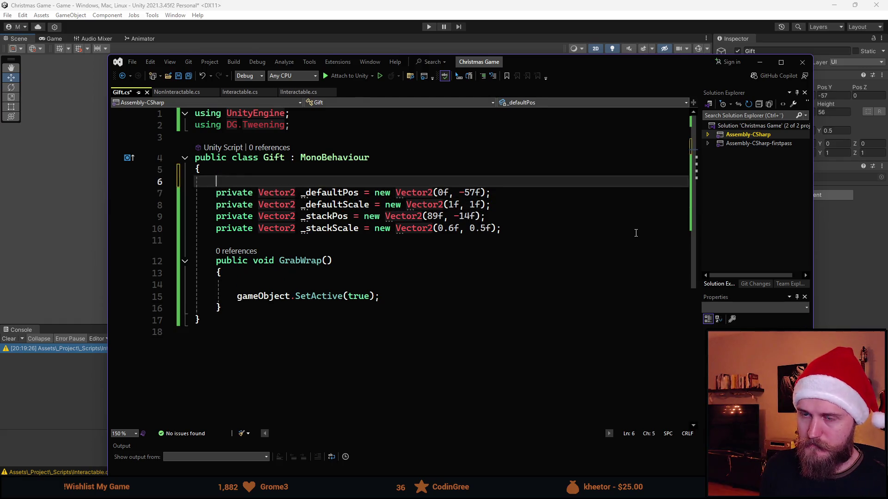
{"action": "type", "text": "[SerializeField] private ;"}
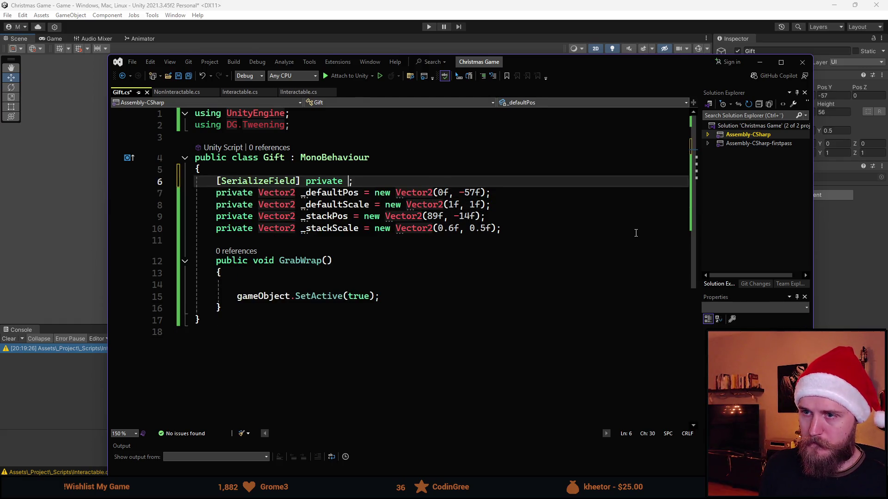
{"action": "key", "text": "ctrl+Return"}
{"action": "type", "text": "[]"}
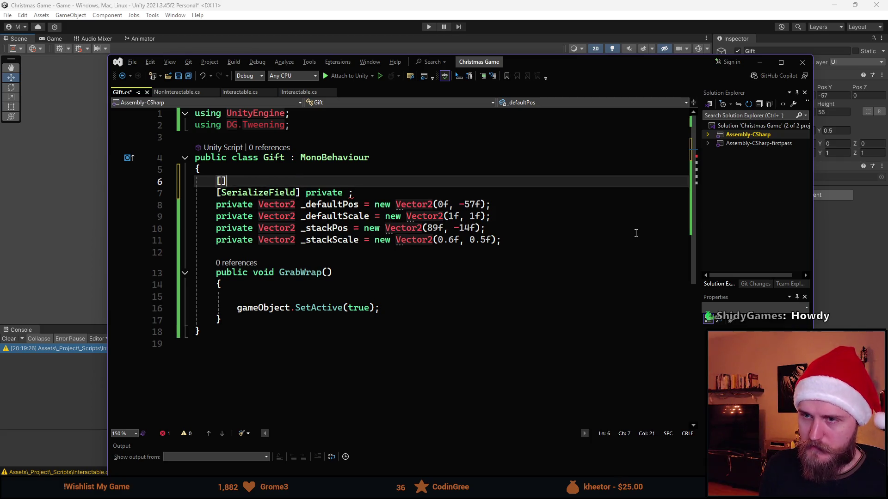
{"action": "type", "text": "Header()"}
{"action": "key", "text": "Left"}
{"action": "type", "text": "\"GameObjects"}
{"action": "key", "text": "End"}
Complete the field as GameObject _openObject and save Gift.cs
{"action": "key", "text": "Down"}
{"action": "key", "text": "Right"}
{"action": "type", "text": "GameDat"}
{"action": "key", "text": "BackSpace"}
{"action": "key", "text": "BackSpace"}
{"action": "key", "text": "BackSpace"}
{"action": "type", "text": "Object"}
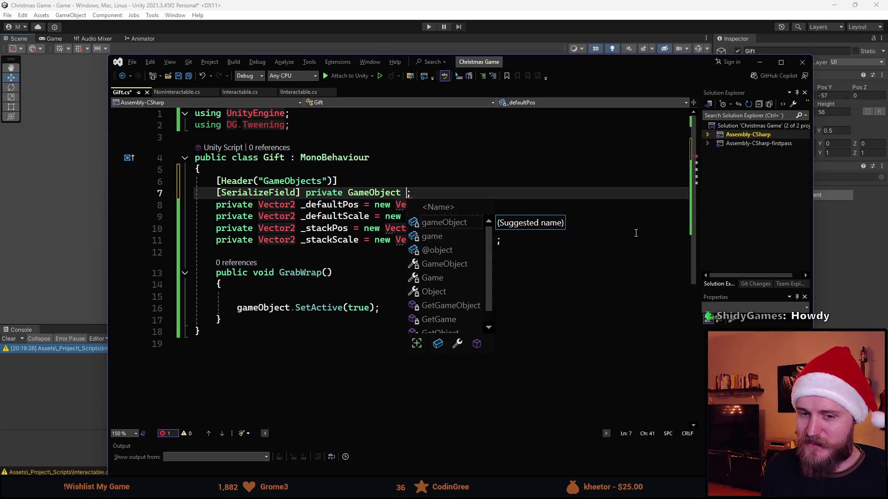
{"action": "type", "text": " _"}
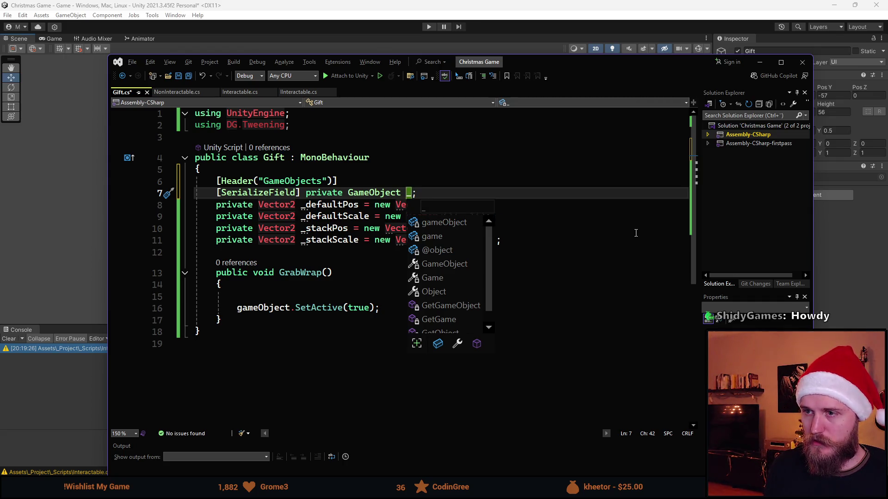
{"action": "type", "text": "openGift"}
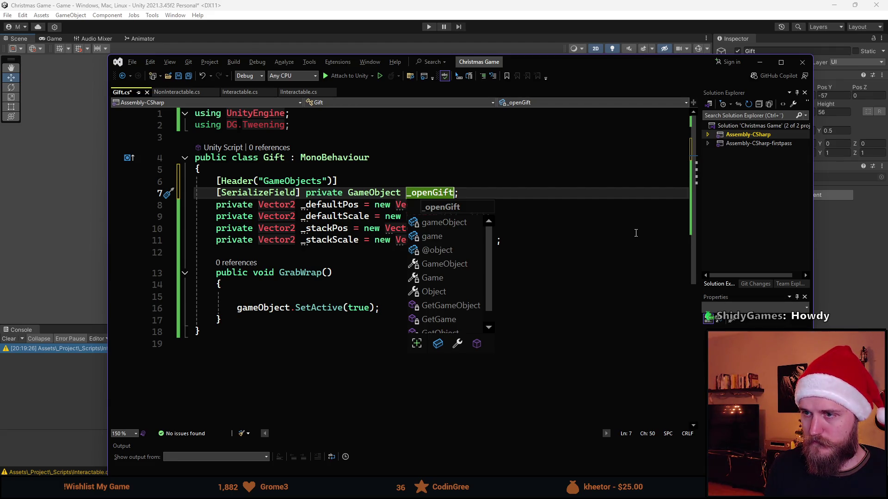
{"action": "key", "text": "BackSpace"}
{"action": "key", "text": "BackSpace"}
{"action": "key", "text": "BackSpace"}
{"action": "type", "text": "IO"}
{"action": "key", "text": "BackSpace"}
{"action": "key", "text": "BackSpace"}
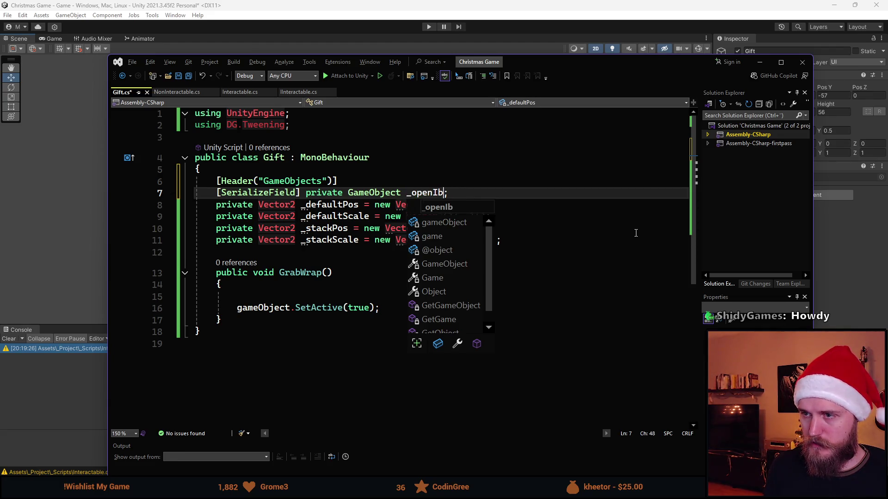
{"action": "type", "text": "Object"}
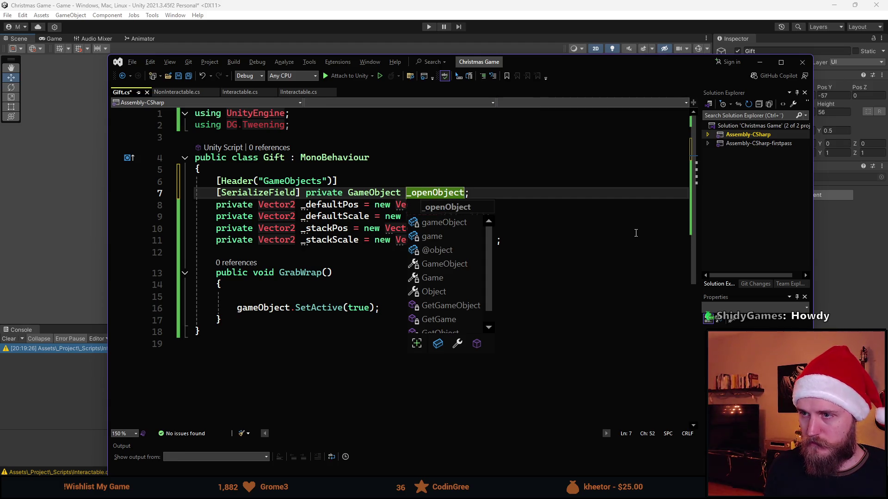
{"action": "key", "text": "End"}
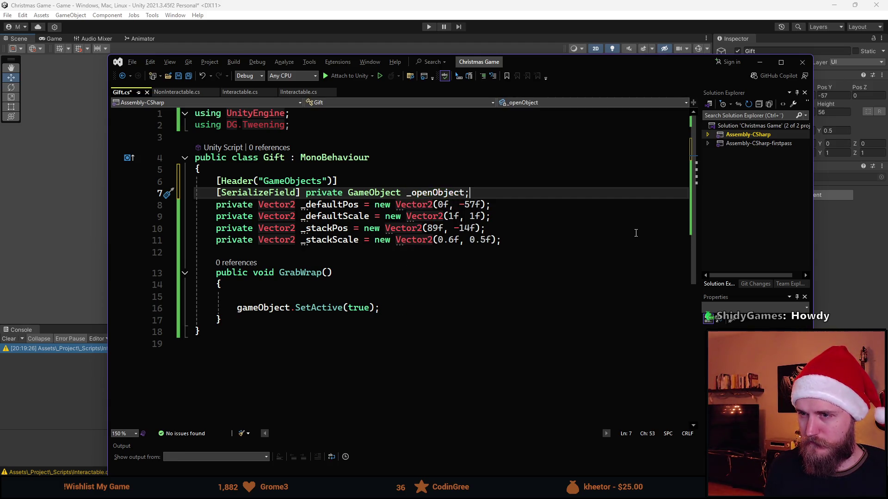
{"action": "key", "text": "ctrl+s"}
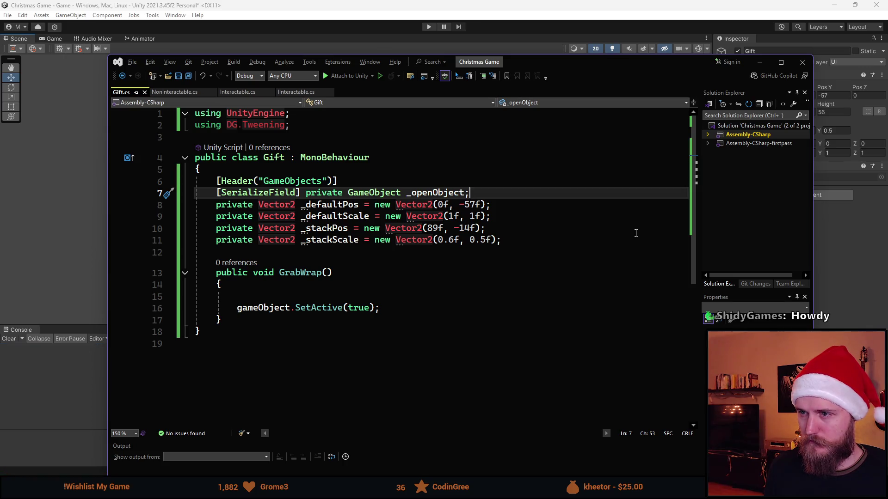
{"action": "key", "text": "Up"}
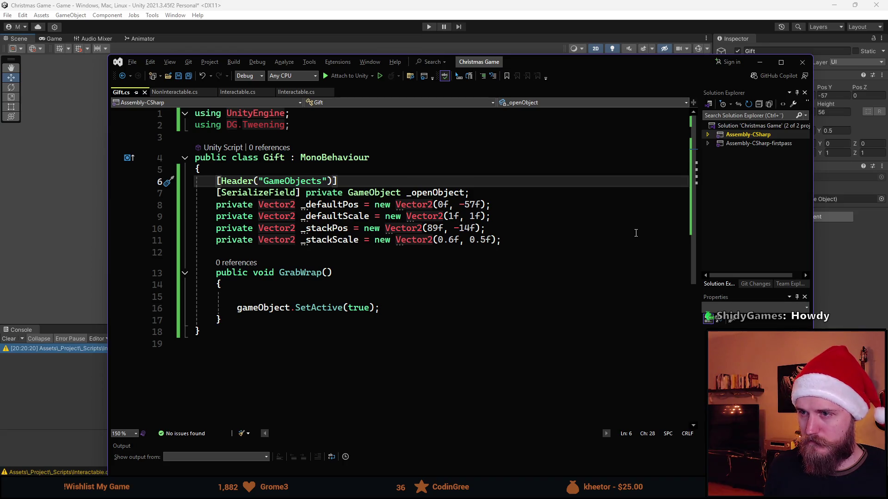
Add [SerializeField] private Transform _giftParent; under the GameObjects header
{"action": "key", "text": "Return"}
{"action": "type", "text": "[SerializeField] private "}
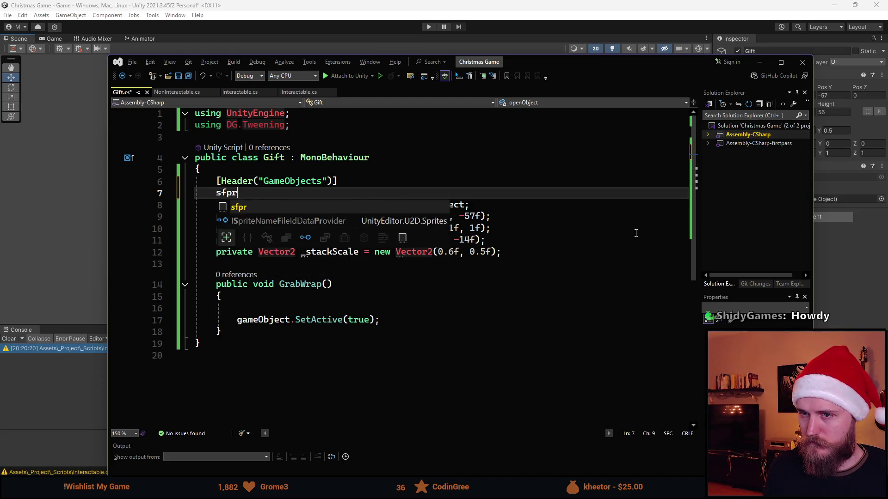
{"action": "type", "text": "Transform "}
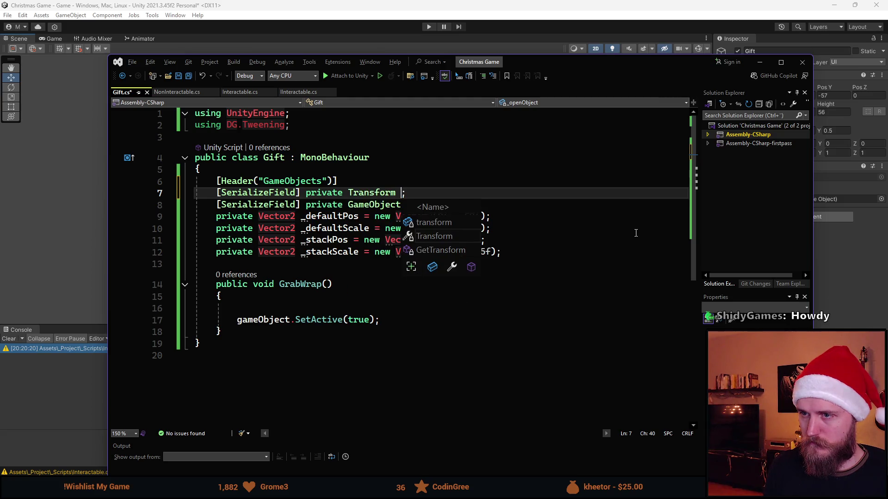
{"action": "type", "text": "_gi"}
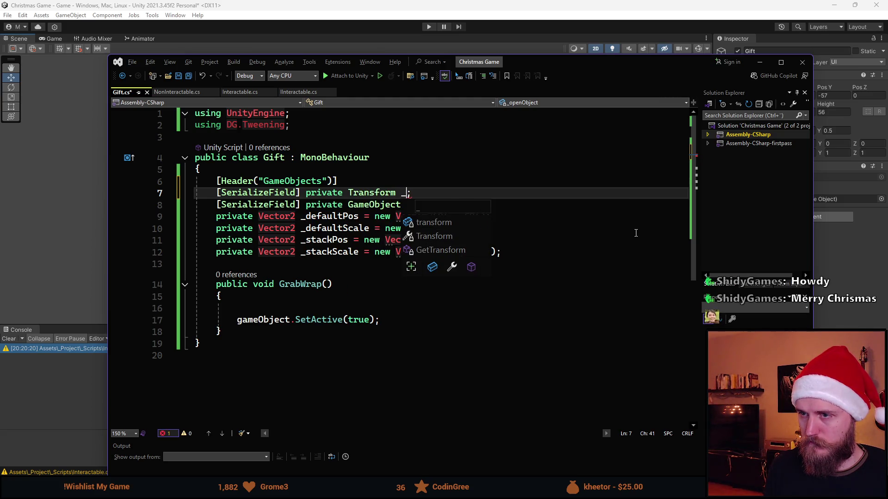
{"action": "type", "text": "ftParent"}
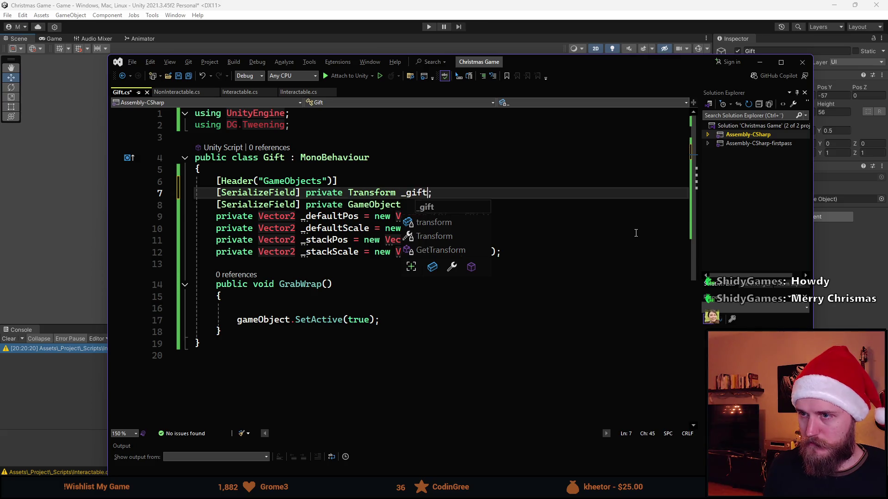
{"action": "key", "text": "Escape"}
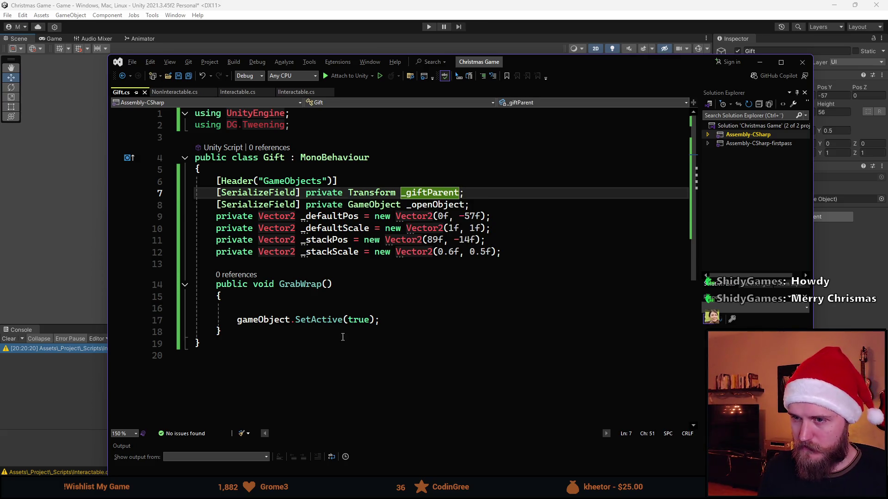
Start a new private void method below GrabWrap
{"action": "left_click", "coordinate": [339, 333]}
{"action": "key", "text": "Return"}
{"action": "key", "text": "Return"}
{"action": "type", "text": "private void"}
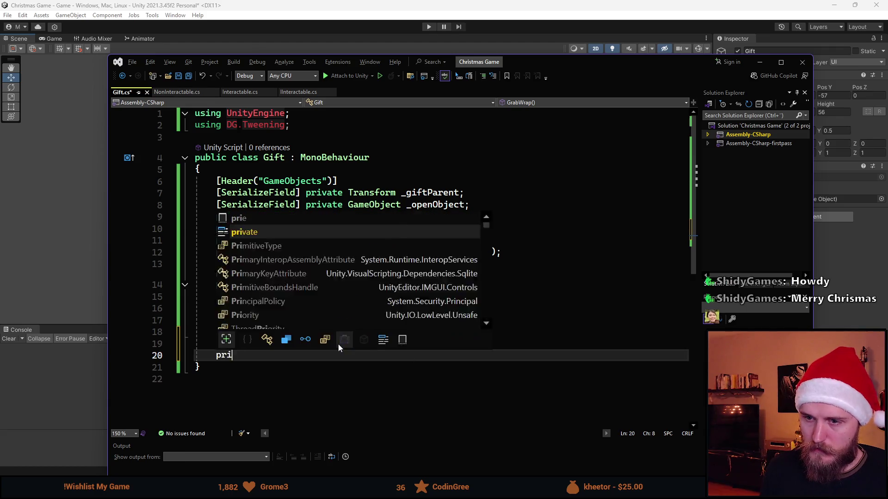
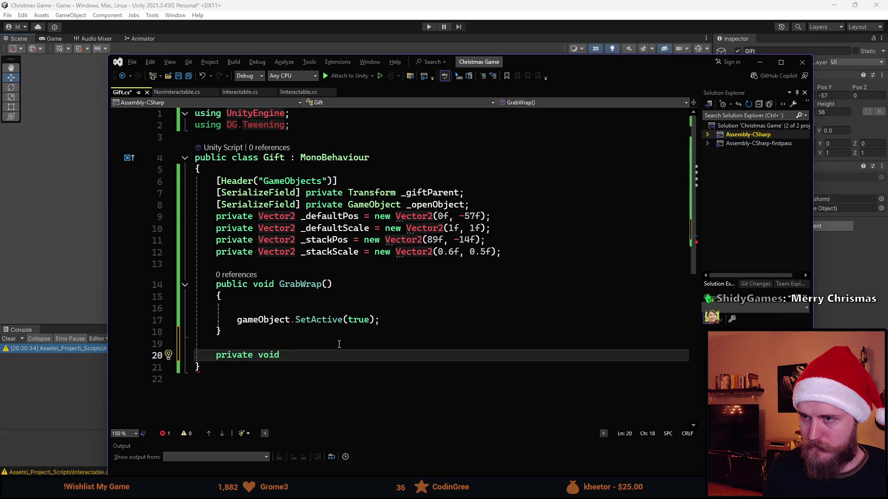
Rename the placeholder SwitchObj method to DisableAllObjects() and open its body with a brace
{"action": "type", "text": "SwitchObj"}
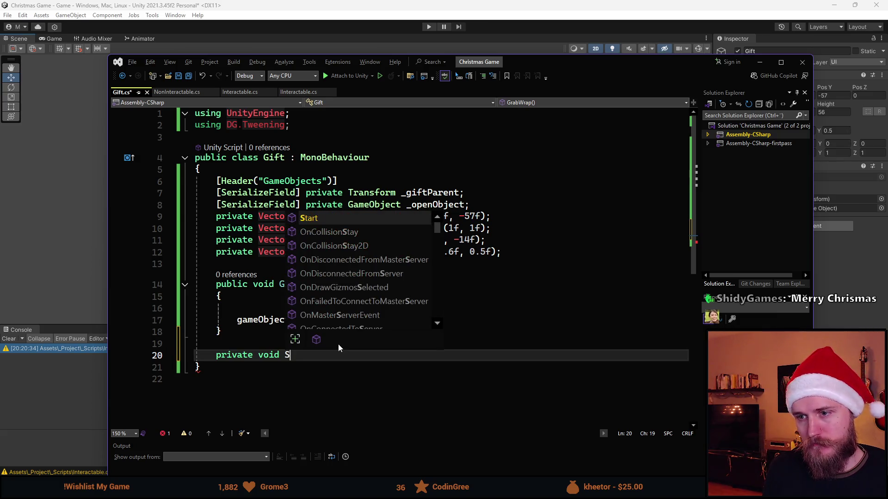
{"action": "key", "text": "ctrl+shift+Left"}
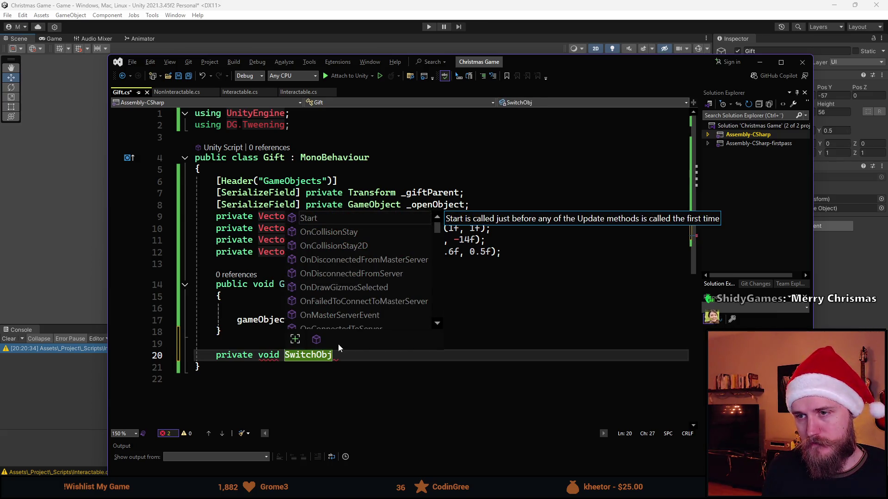
{"action": "key", "text": "BackSpace"}
{"action": "type", "text": "DisableAll"}
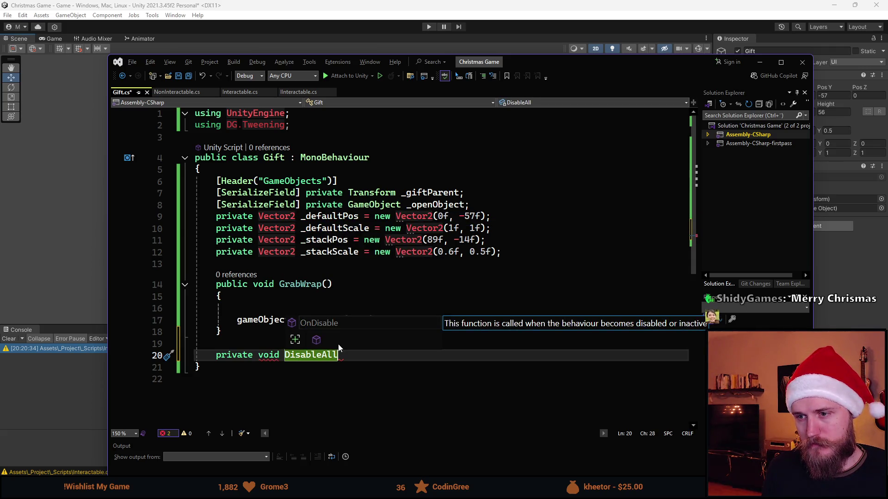
{"action": "type", "text": "("}
{"action": "key", "text": "Left"}
{"action": "type", "text": "Objects"}
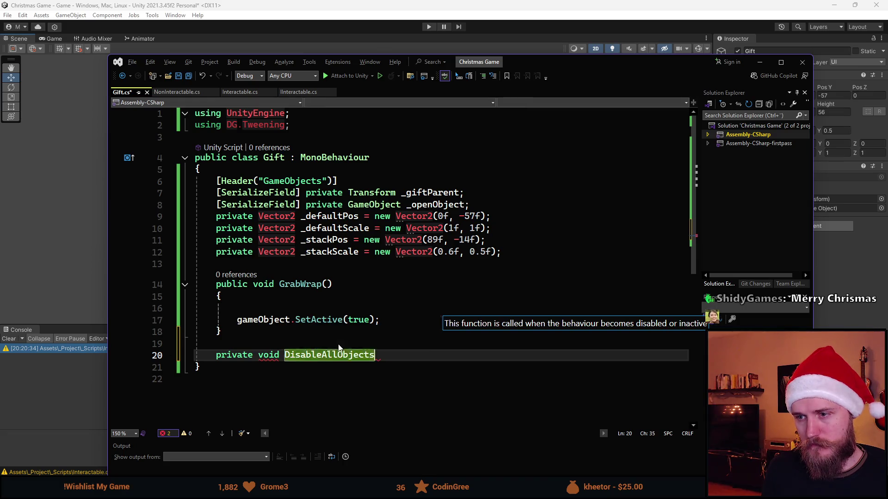
{"action": "key", "text": "End"}
{"action": "key", "text": "Return"}
{"action": "type", "text": "{"}
{"action": "key", "text": "Return"}
Add a foreach over the gift's child Transforms, trim the loop header, and switch to Unity
{"action": "type", "text": "foreach (Transform t in gameObject.transform) {"}
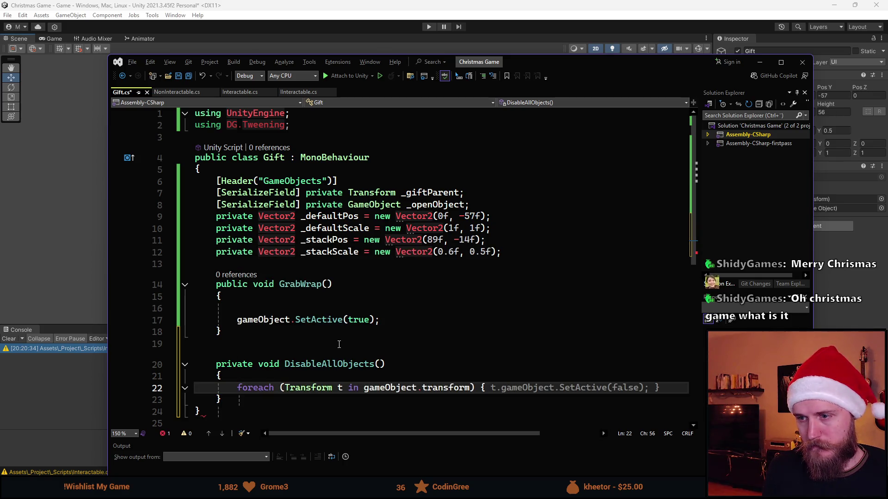
{"action": "key", "text": "BackSpace"}
{"action": "key", "text": "BackSpace"}
{"action": "key", "text": "Left"}
{"action": "key", "text": "ctrl+Left"}
{"action": "key", "text": "ctrl+Left"}
{"action": "key", "text": "ctrl+BackSpace"}
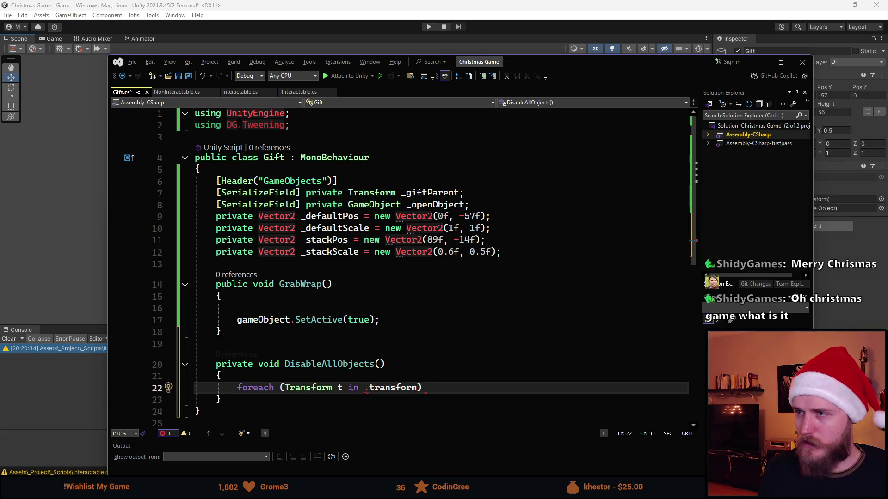
{"action": "key", "text": "alt+Tab"}
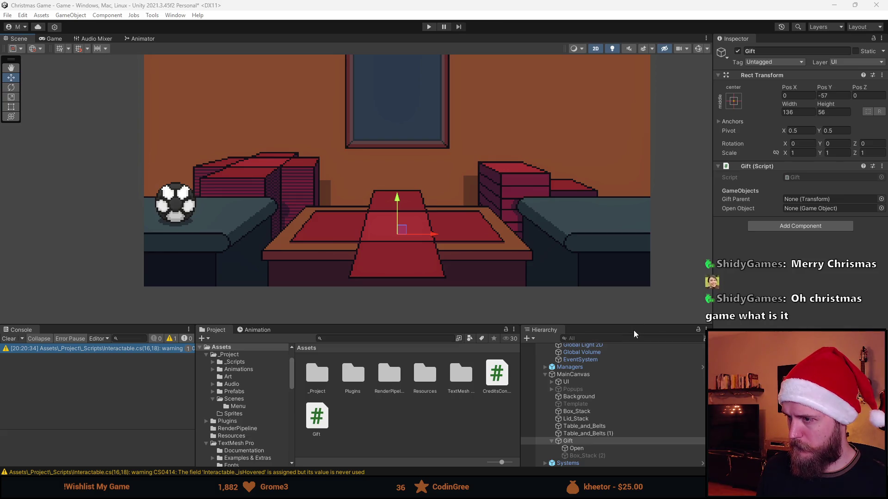
Raise the splitter so Unity's Project and Hierarchy panels are taller, then return to Gift.cs
{"action": "left_click_drag", "start_coordinate": [637, 324], "coordinate": [637, 295]}
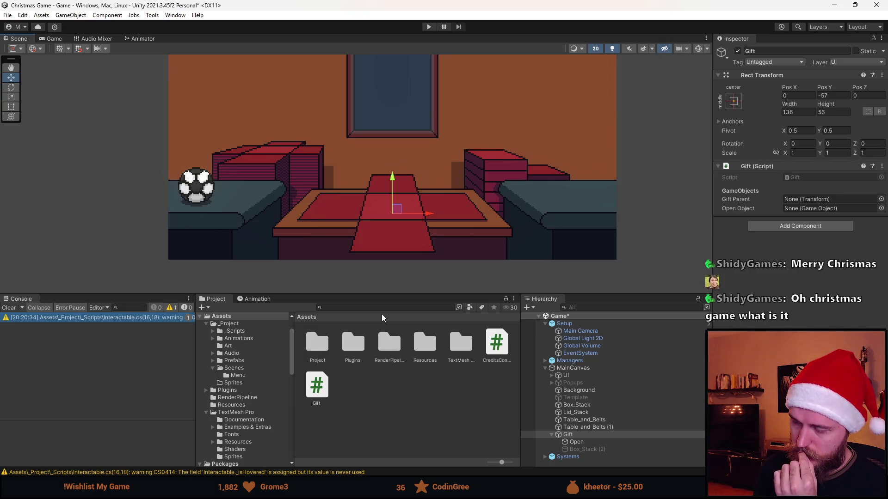
{"action": "key", "text": "alt+Tab"}
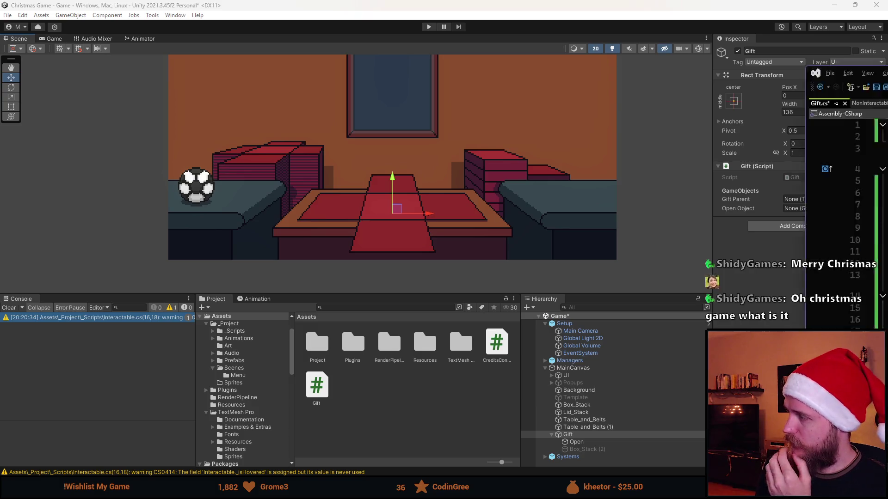
{"action": "left_click_drag", "start_coordinate": [590, 63], "coordinate": [591, 56]}
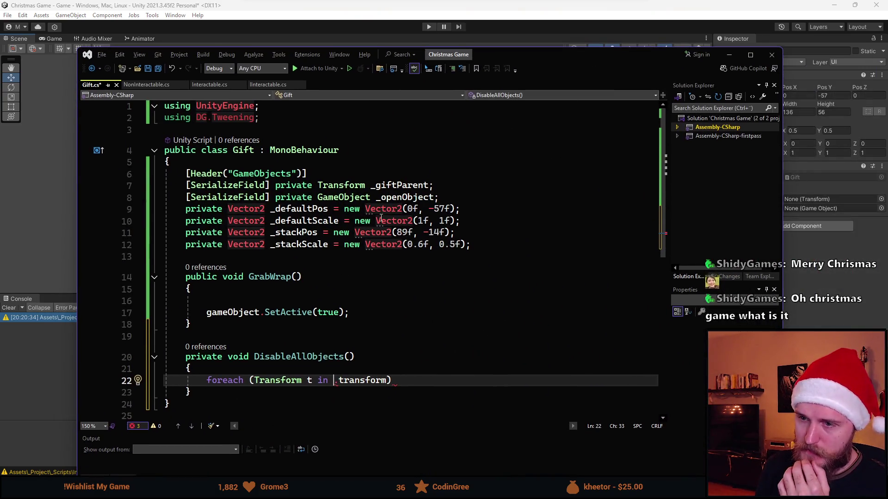
Make the loop foreach (Transform t in transform) with t.gameObject.SetActive(false) in its body
{"action": "scroll", "coordinate": [416, 294], "scroll_direction": "down", "scroll_amount": 2}
{"action": "scroll", "coordinate": [416, 293], "scroll_direction": "up", "scroll_amount": 1}
{"action": "key", "text": "Delete"}
{"action": "key", "text": "End"}
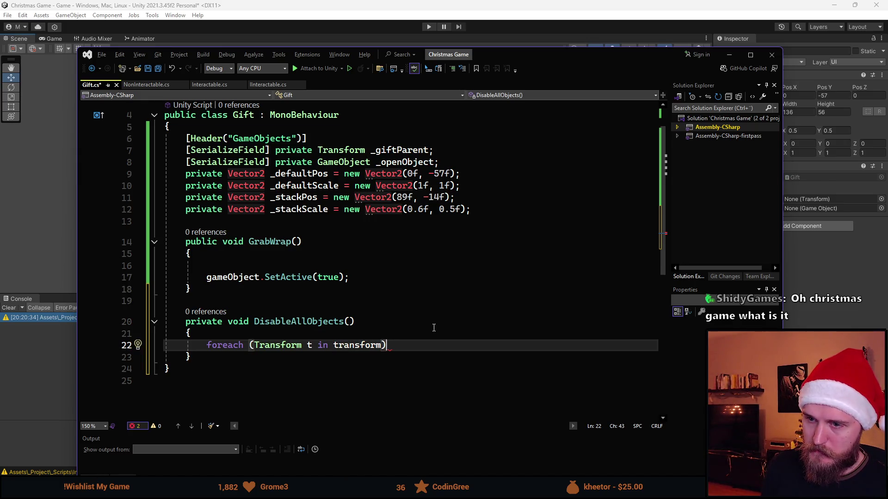
{"action": "key", "text": "Return"}
{"action": "type", "text": "{"}
{"action": "key", "text": "Return"}
{"action": "type", "text": "t."}
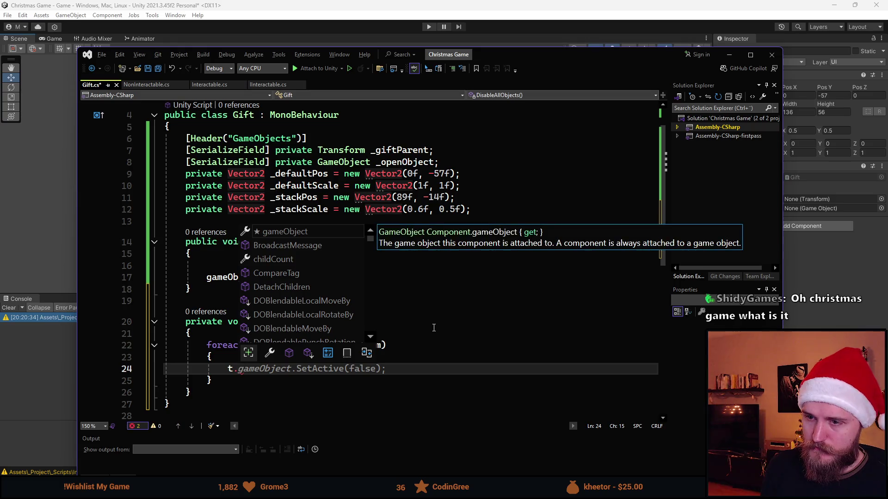
{"action": "key", "text": "Tab"}
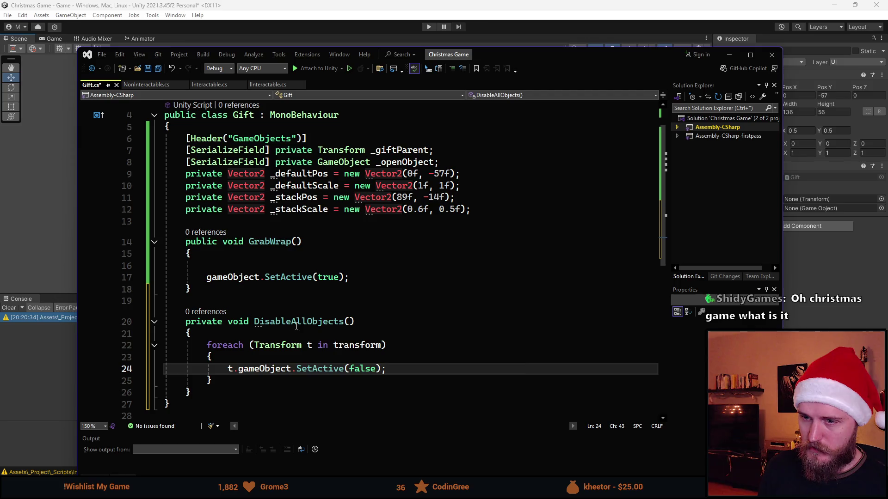
{"action": "scroll", "coordinate": [349, 327], "scroll_direction": "up", "scroll_amount": 1}
{"action": "scroll", "coordinate": [349, 327], "scroll_direction": "down", "scroll_amount": 1}
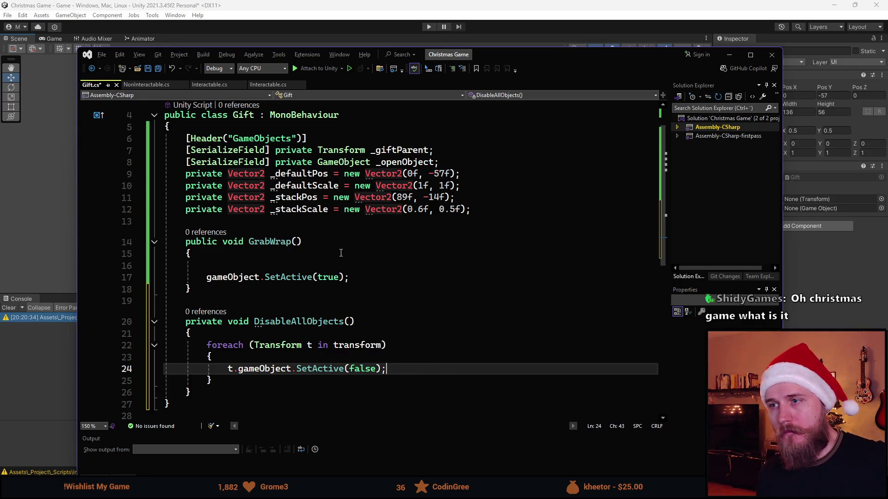
{"action": "left_click", "coordinate": [352, 266]}
Add transform.localPosition = _stackPos; inside GrabWrap
{"action": "scroll", "coordinate": [372, 316], "scroll_direction": "up", "scroll_amount": 1}
{"action": "scroll", "coordinate": [371, 316], "scroll_direction": "down", "scroll_amount": 1}
{"action": "type", "text": "tra"}
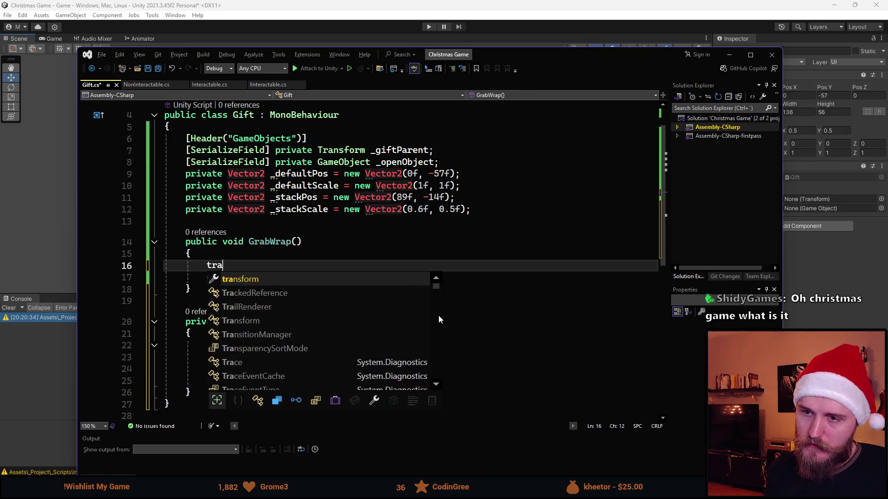
{"action": "type", "text": "nsform."}
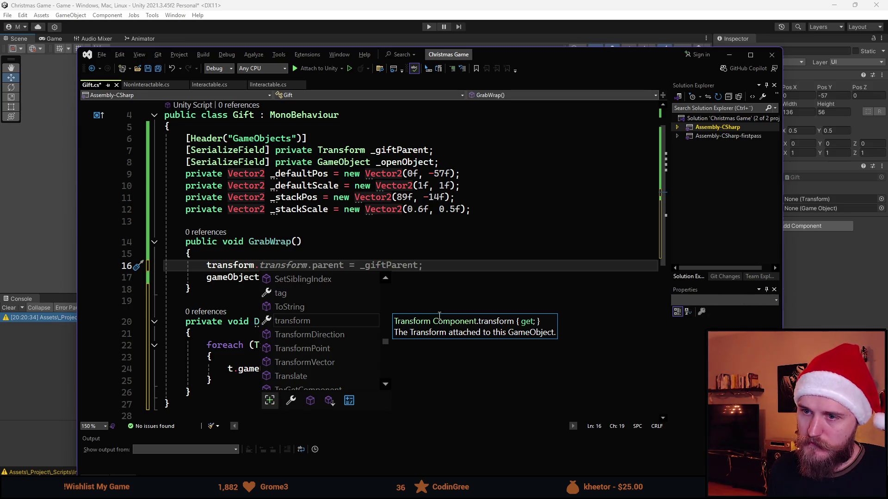
{"action": "type", "text": "localPo"}
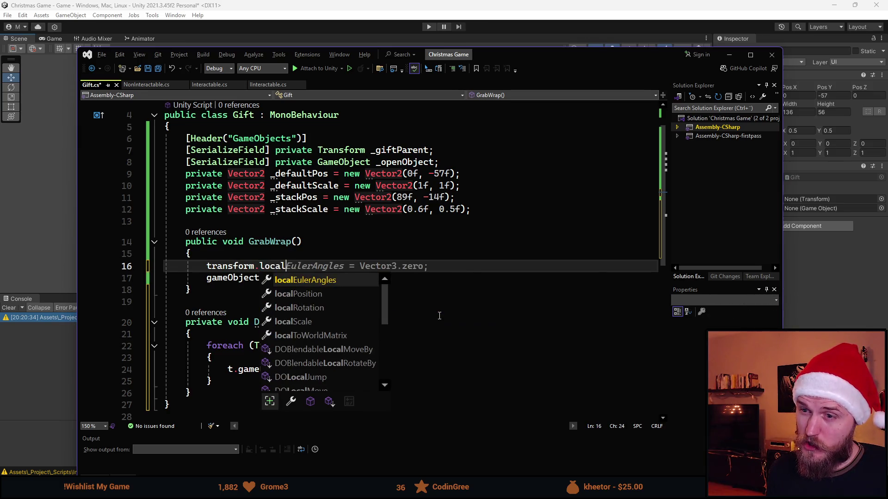
{"action": "key", "text": "Tab"}
{"action": "type", "text": "= "}
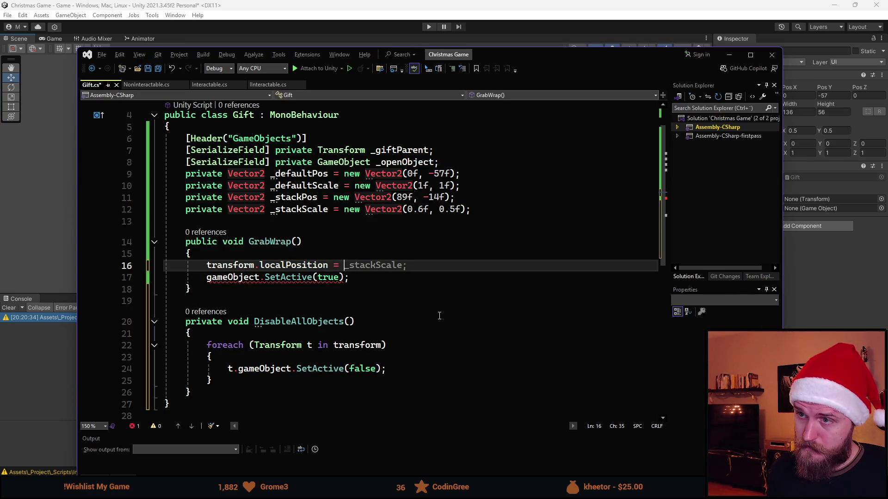
{"action": "type", "text": "_sta"}
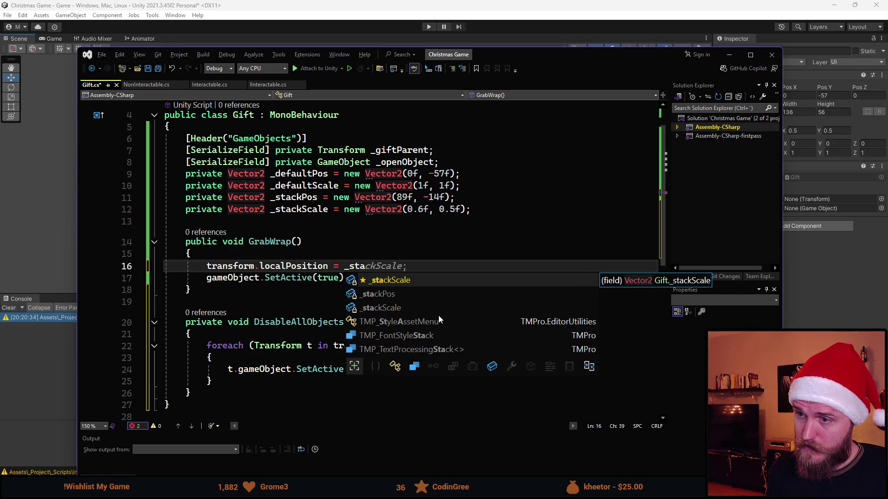
{"action": "key", "text": "Escape"}
{"action": "key", "text": "Down"}
{"action": "key", "text": "Home"}
{"action": "key", "text": "Home"}
{"action": "key", "text": "Up"}
{"action": "key", "text": "End"}
{"action": "type", "text": "ckPos"}
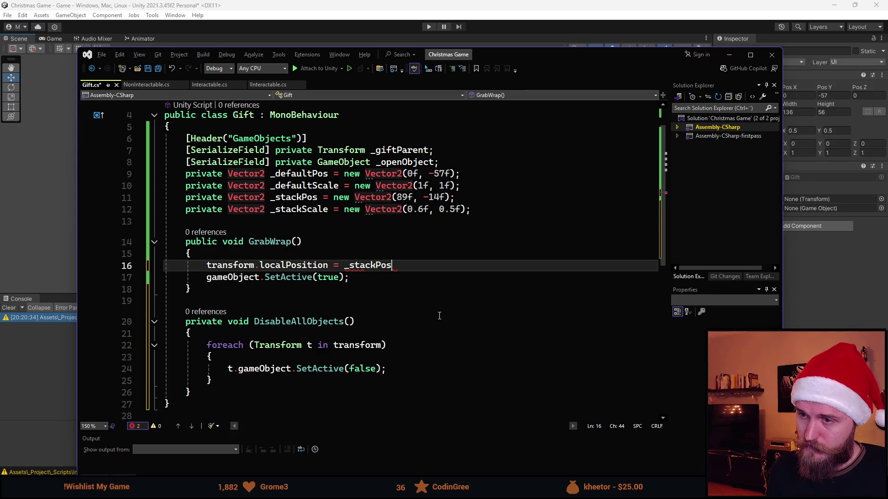
{"action": "type", "text": ";"}
{"action": "key", "text": "Up"}
Insert DisableAllObjects(); and _openObject.SetActive(true); at the top of GrabWrap, then go to Unity
{"action": "key", "text": "Return"}
{"action": "type", "text": "Disa"}
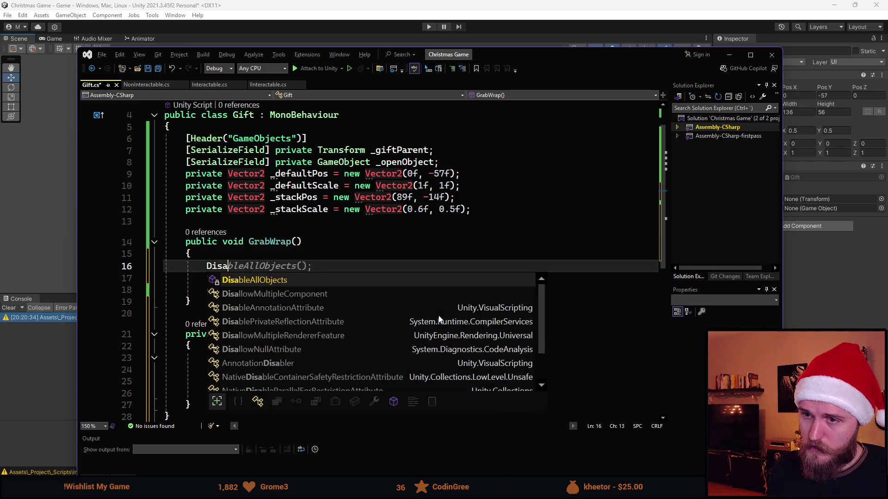
{"action": "key", "text": "Tab"}
{"action": "key", "text": "Return"}
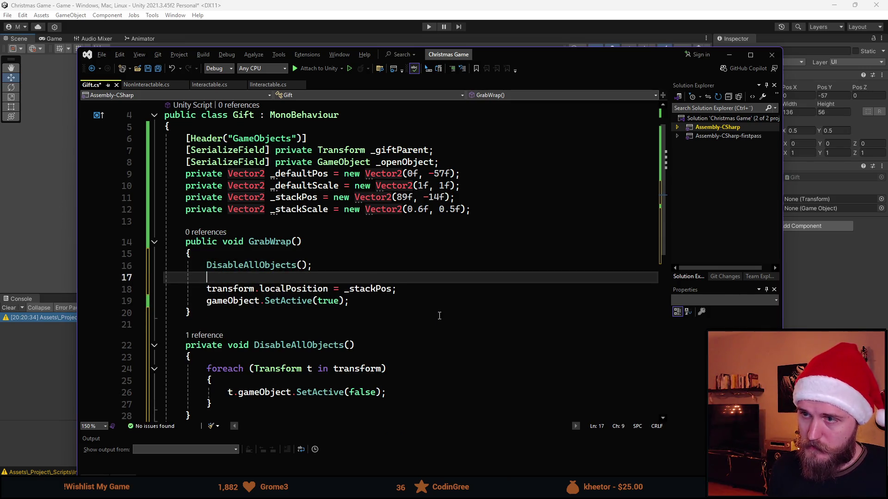
{"action": "type", "text": "_o"}
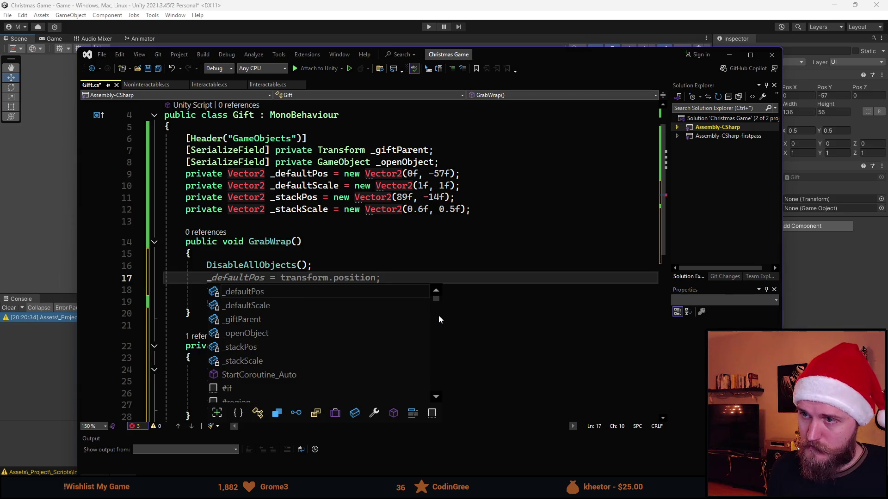
{"action": "key", "text": "Tab"}
{"action": "key", "text": "ctrl+BackSpace"}
{"action": "key", "text": "ctrl+BackSpace"}
{"action": "key", "text": "ctrl+BackSpace"}
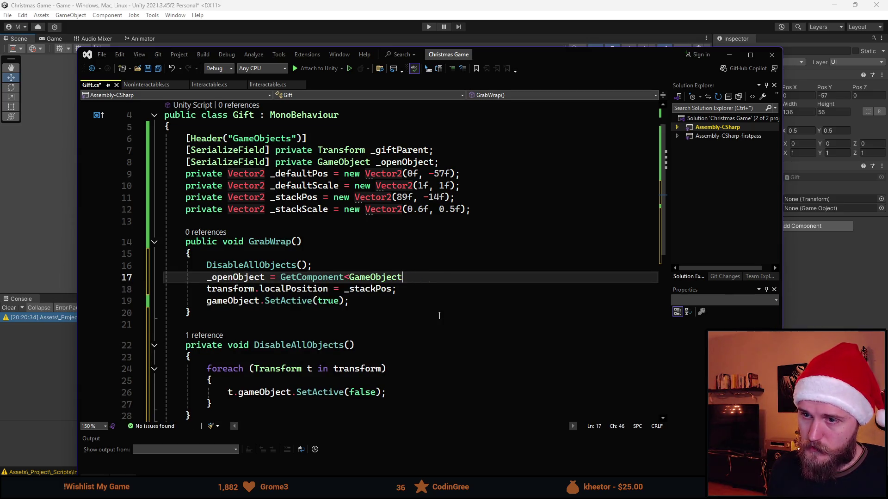
{"action": "type", "text": ".SetActive(false);"}
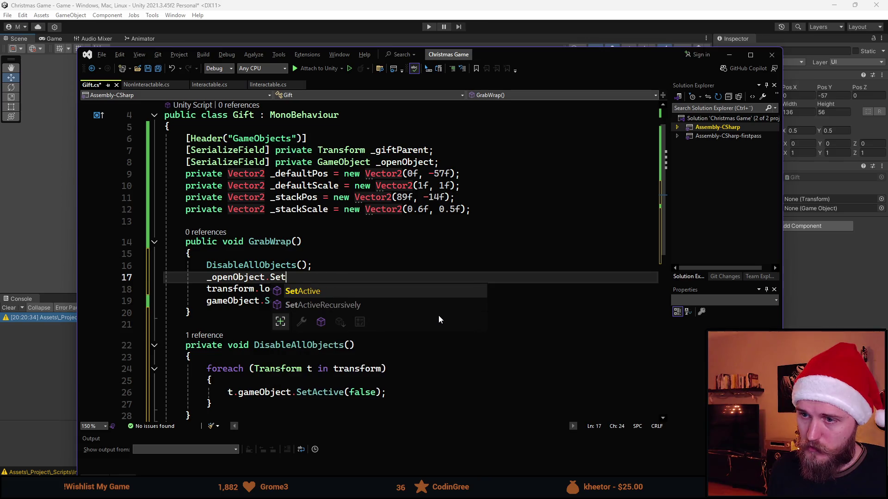
{"action": "key", "text": "BackSpace"}
{"action": "key", "text": "BackSpace"}
{"action": "key", "text": "BackSpace"}
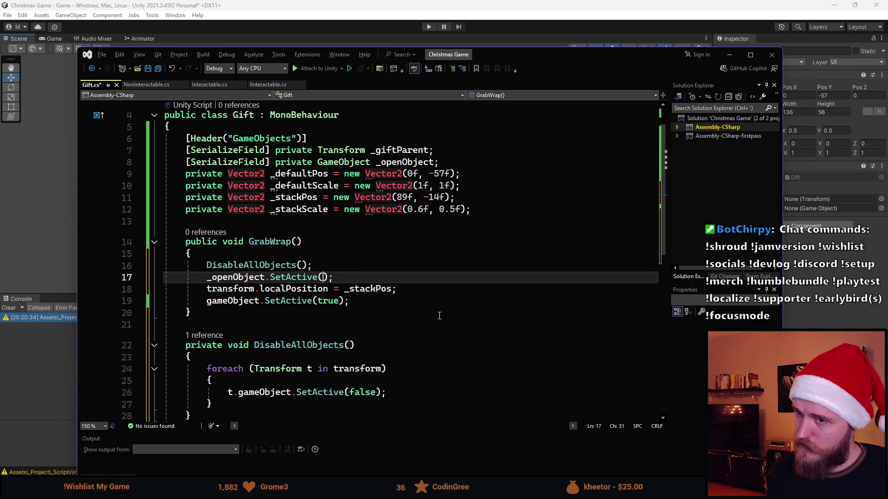
{"action": "type", "text": "true"}
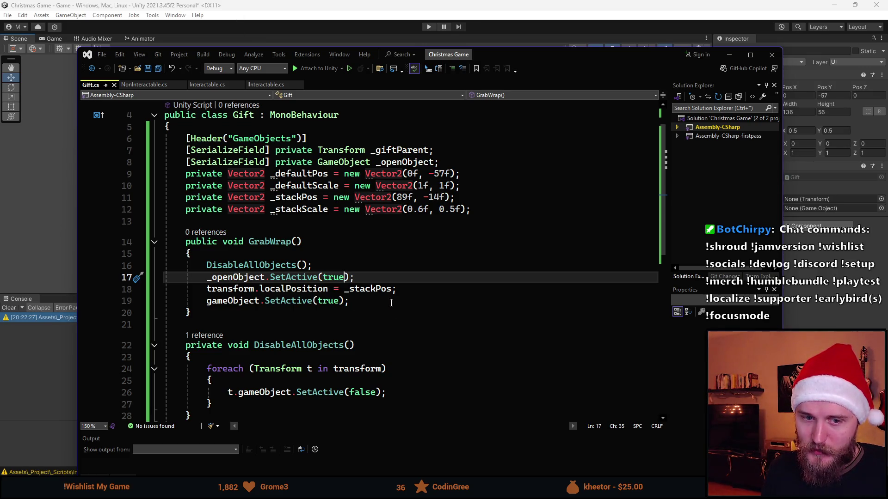
{"action": "key", "text": "alt+Tab"}
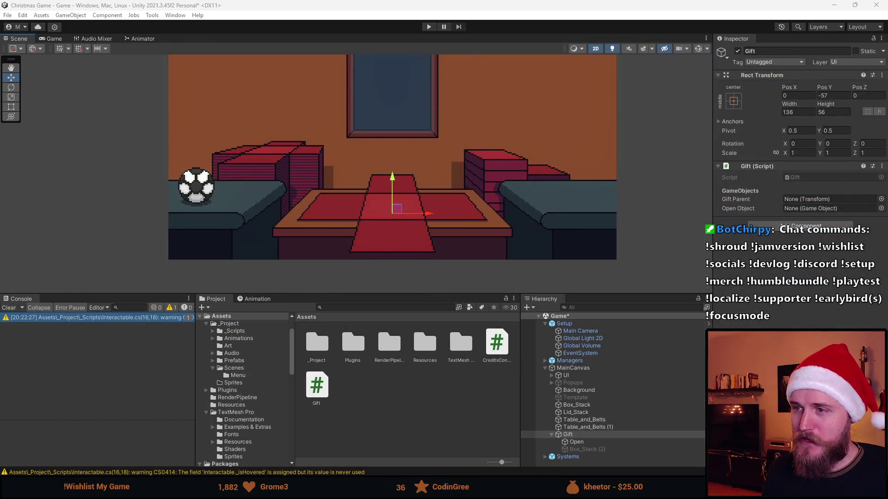
Make the Scene view taller and zoom in on the room with the table, then return to Visual Studio
{"action": "key", "text": "w"}
{"action": "left_click_drag", "start_coordinate": [396, 296], "coordinate": [396, 400]}
{"action": "key", "text": "q"}
{"action": "scroll", "coordinate": [335, 205], "scroll_direction": "up", "scroll_amount": 2}
{"action": "key", "text": "w"}
{"action": "scroll", "coordinate": [326, 242], "scroll_direction": "up", "scroll_amount": 1}
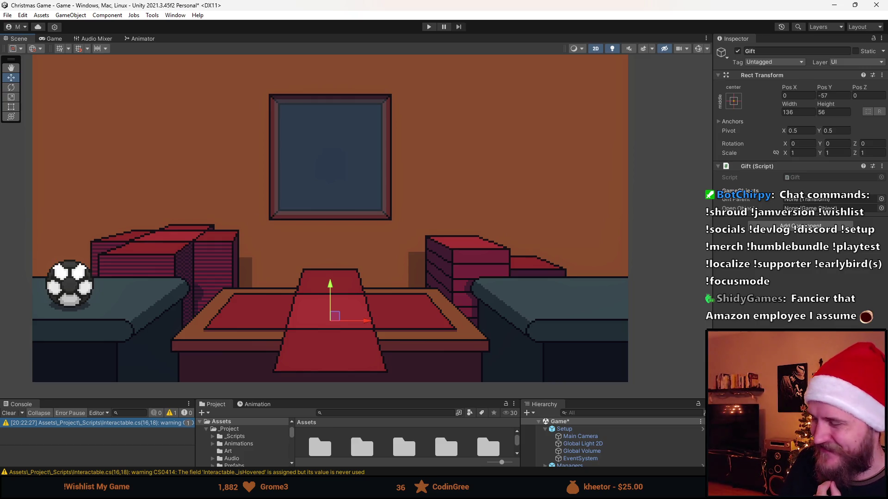
{"action": "key", "text": "alt+Tab"}
{"action": "left_click_drag", "start_coordinate": [530, 75], "coordinate": [515, 47]}
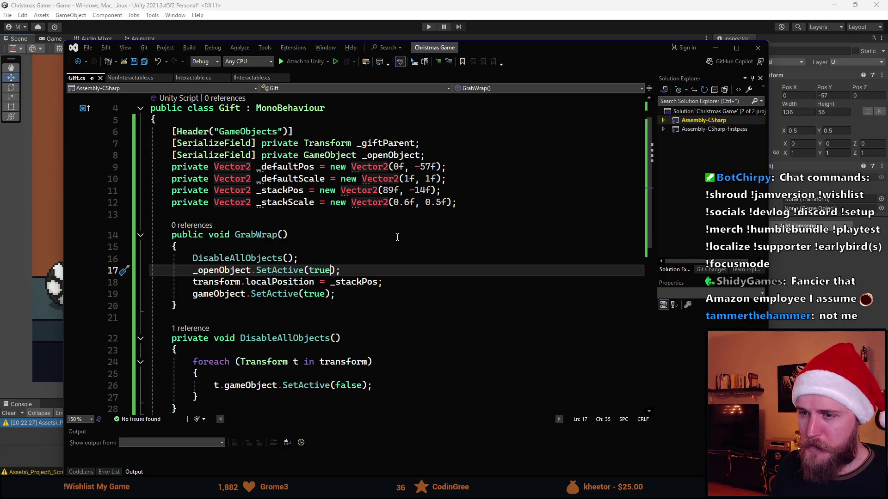
{"action": "key", "text": "Home"}
{"action": "left_click", "coordinate": [365, 271]}
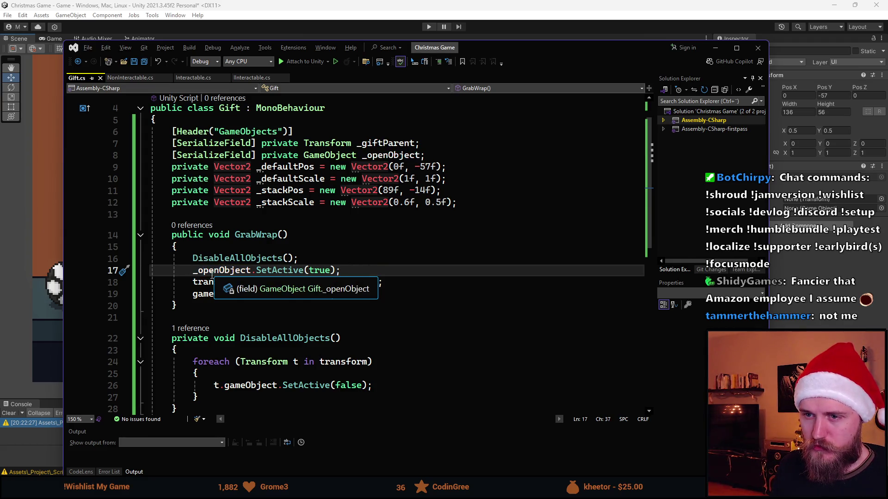
{"action": "mouse_move", "coordinate": [210, 293]}
{"action": "scroll", "coordinate": [278, 287], "scroll_direction": "down", "scroll_amount": 1}
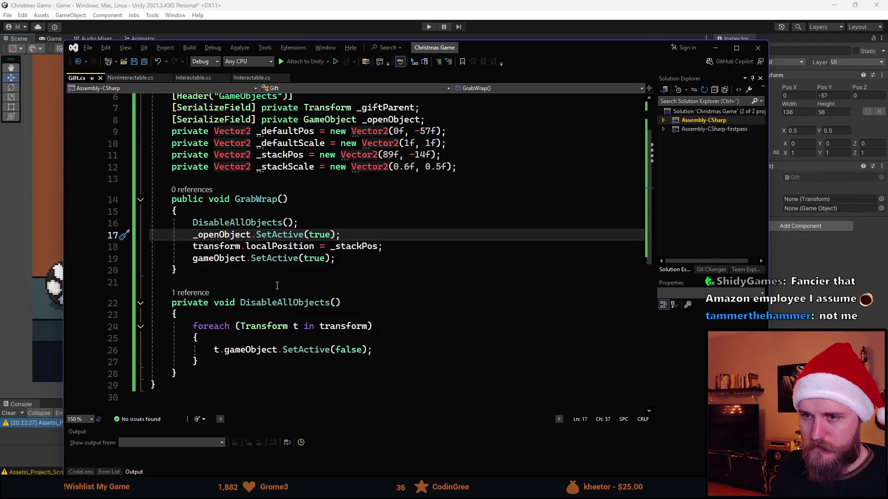
{"action": "scroll", "coordinate": [268, 276], "scroll_direction": "down", "scroll_amount": 1}
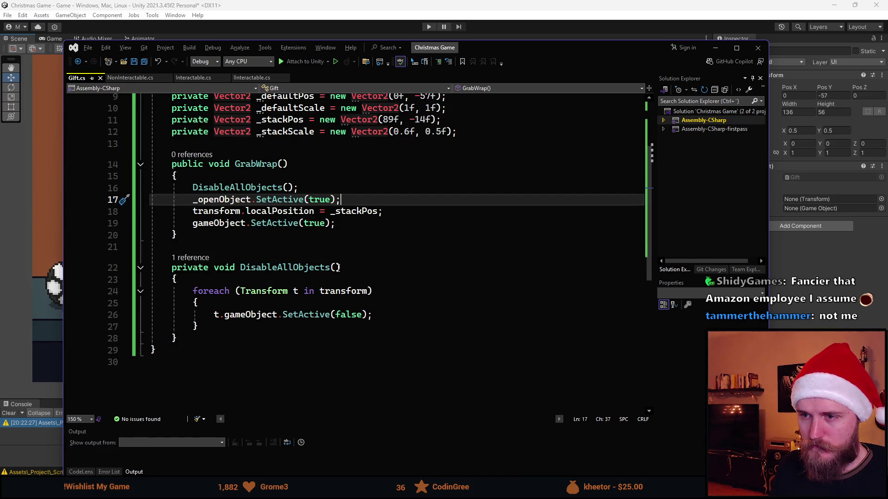
{"action": "left_click", "coordinate": [337, 267]}
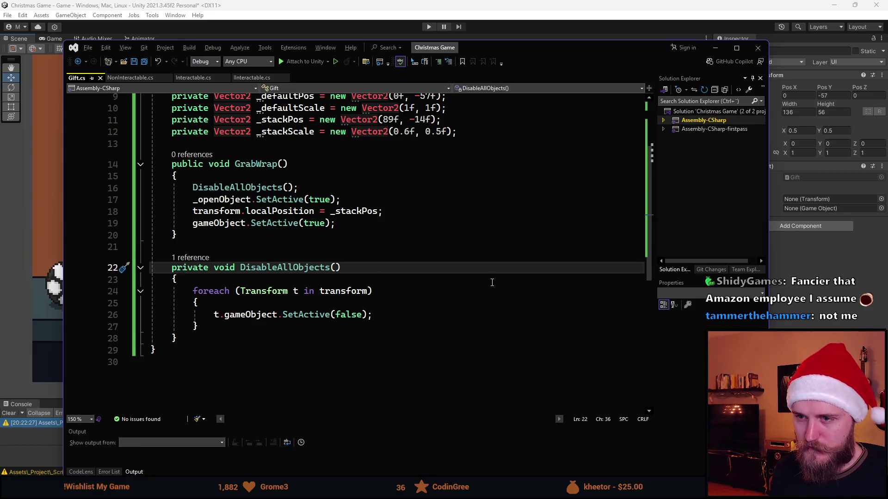
{"action": "type", "text": "GameObject"}
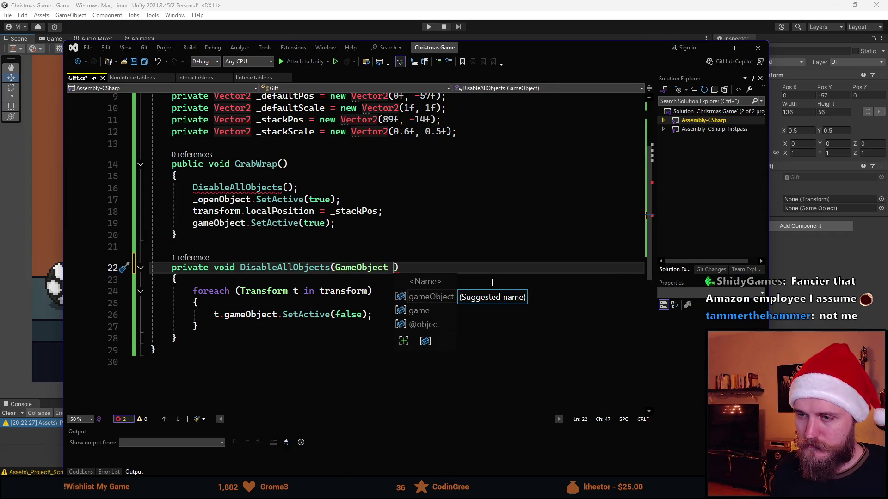
{"action": "type", "text": " enable"}
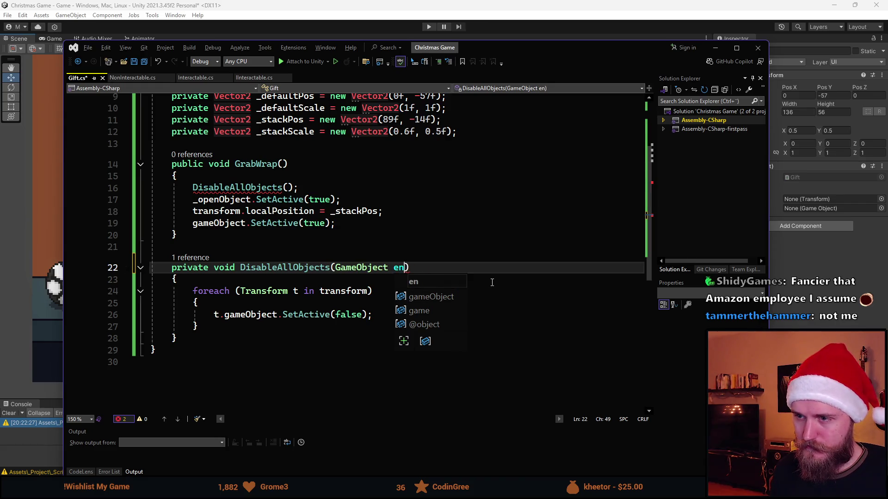
{"action": "type", "text": "dO"}
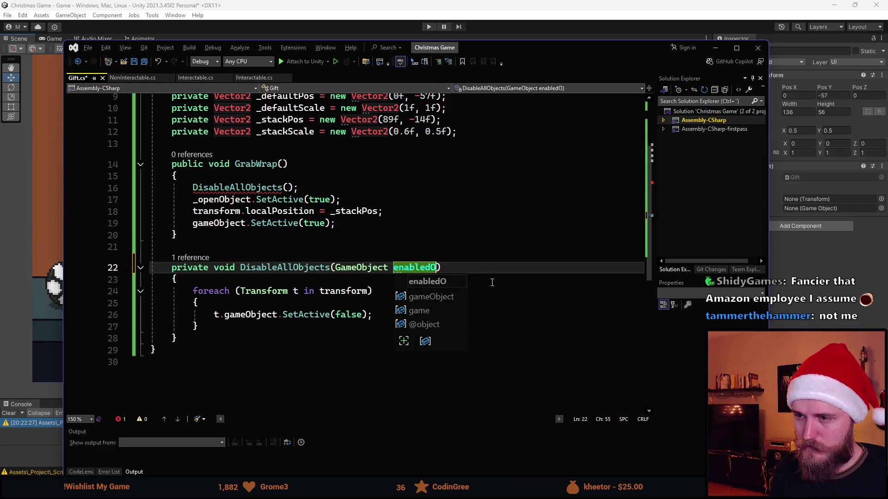
{"action": "key", "text": "ctrl+BackSpace"}
{"action": "type", "text": "obje"}
{"action": "type", "text": "ctToEnable"}
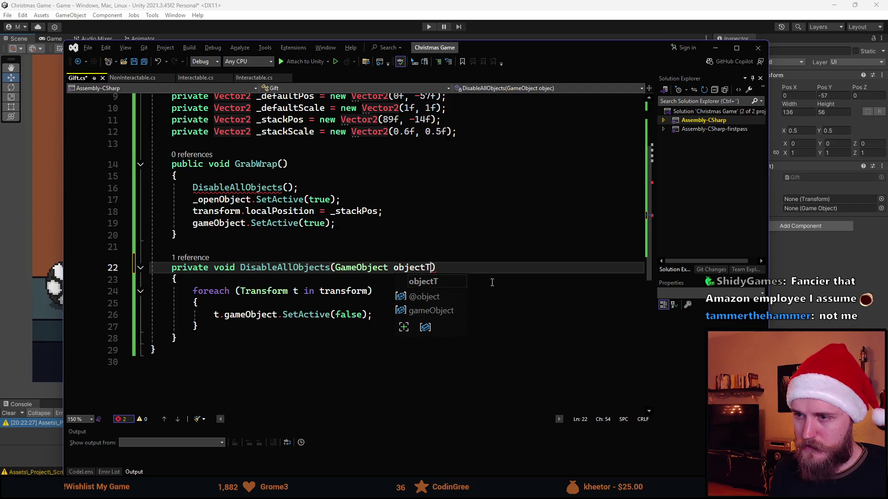
{"action": "type", "text": " = null"}
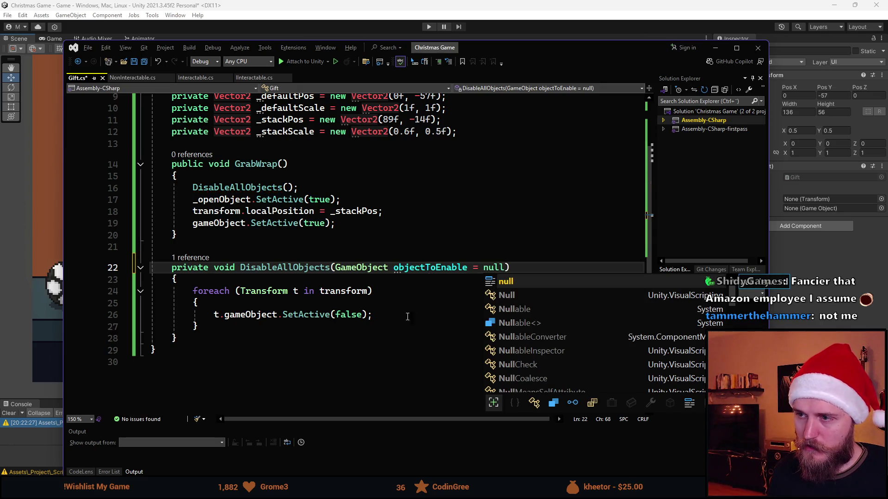
{"action": "left_click", "coordinate": [396, 327]}
{"action": "key", "text": "Return"}
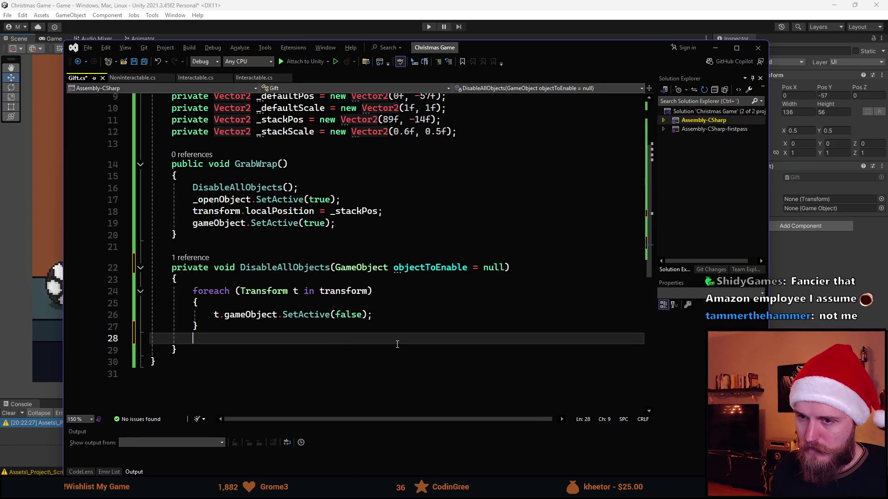
{"action": "key", "text": "Return"}
{"action": "type", "text": "if"}
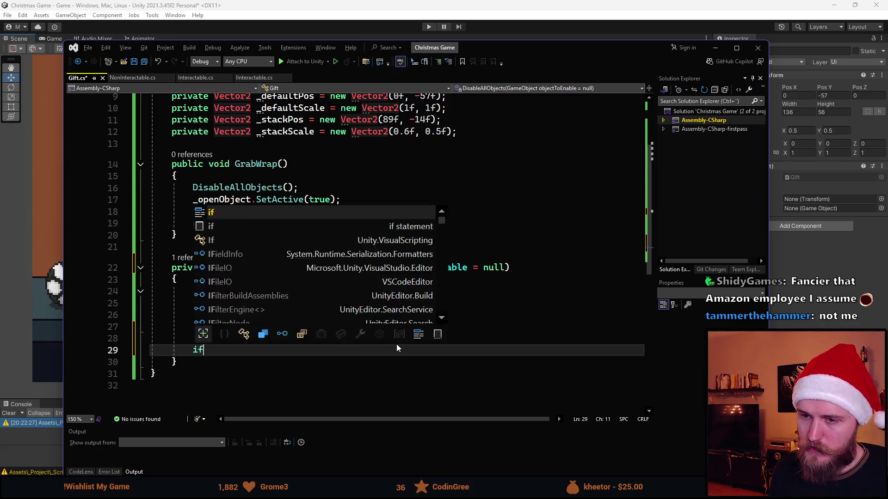
{"action": "type", "text": " (obj"}
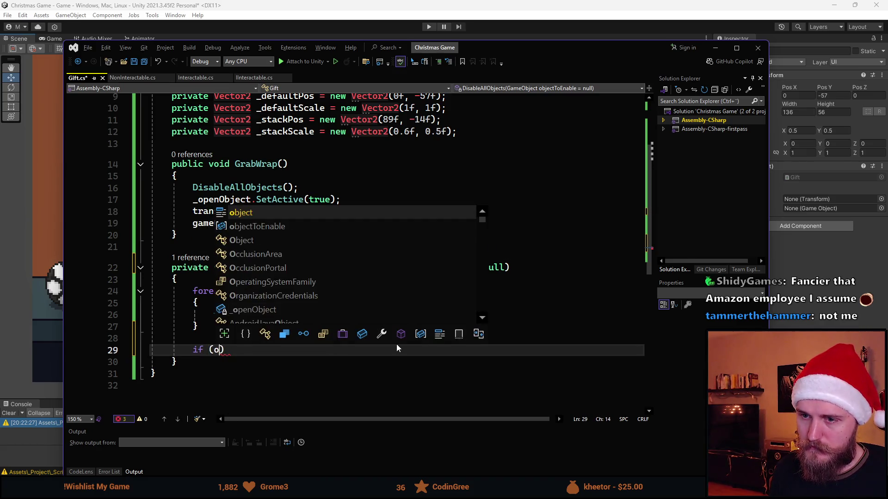
{"action": "key", "text": "Tab"}
{"action": "type", "text": "!= null"}
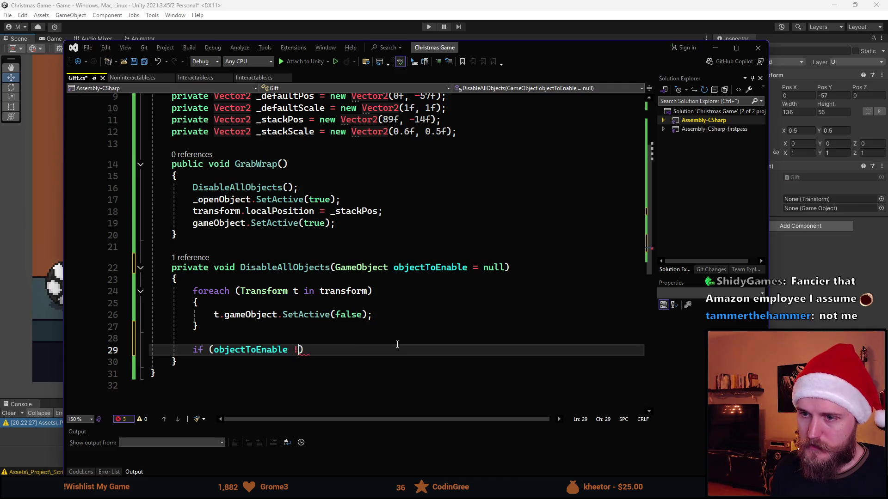
{"action": "type", "text": ")"}
{"action": "key", "text": "Return"}
{"action": "type", "text": "{"}
{"action": "key", "text": "Return"}
{"action": "type", "text": "object"}
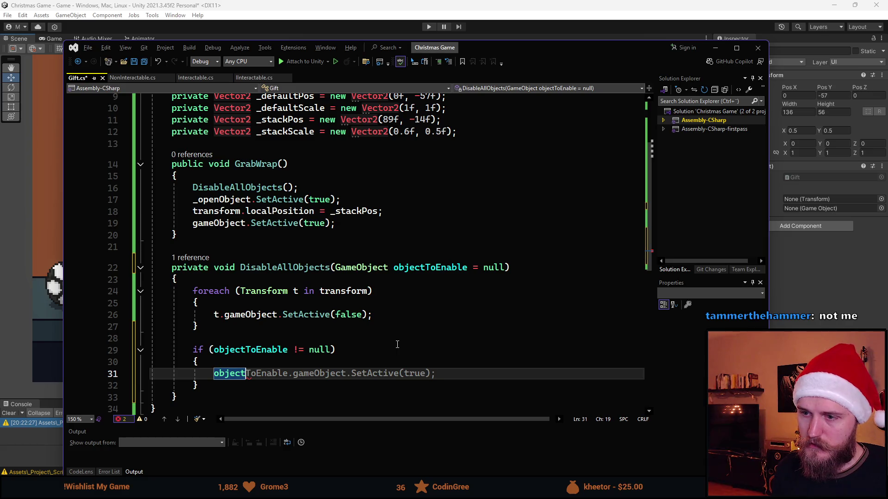
{"action": "key", "text": "Tab"}
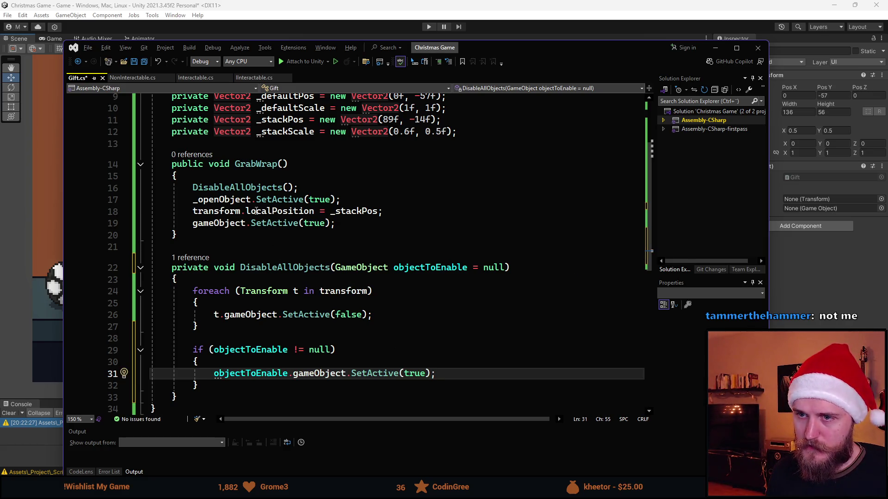
{"action": "left_click_drag", "start_coordinate": [340, 200], "coordinate": [150, 199]}
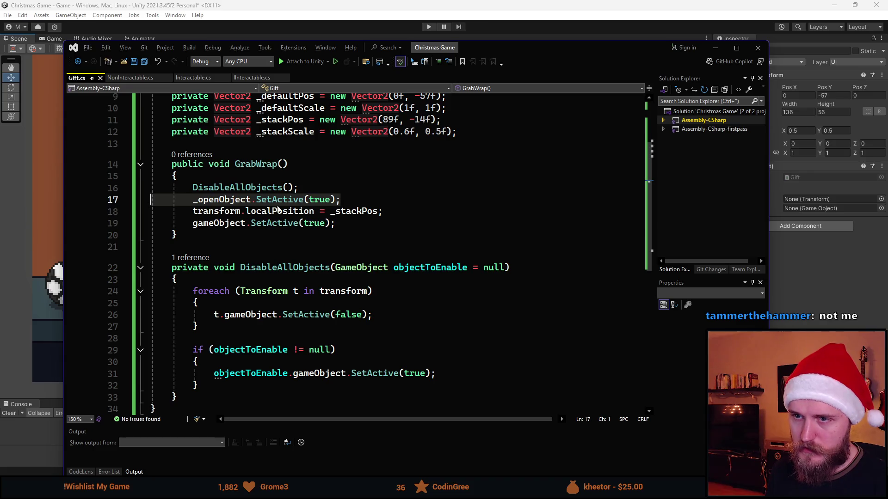
{"action": "key", "text": "BackSpace"}
{"action": "key", "text": "BackSpace"}
{"action": "key", "text": "Left"}
{"action": "key", "text": "Left"}
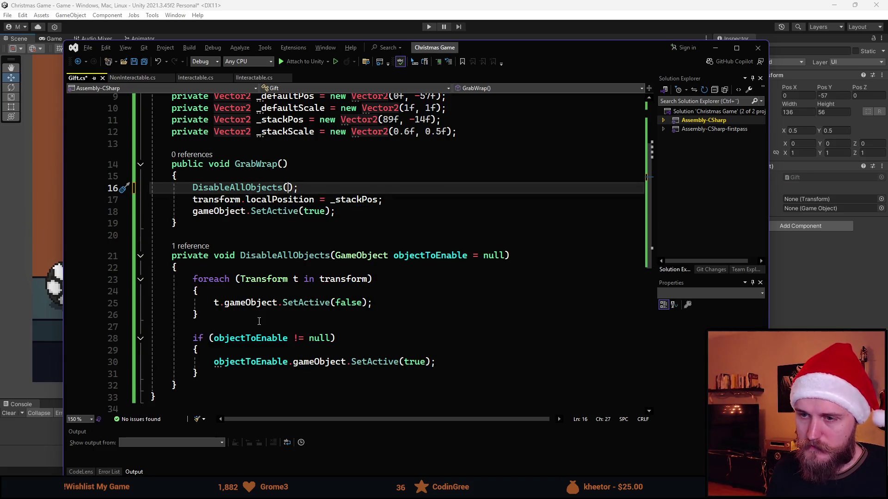
{"action": "left_click", "coordinate": [267, 256]}
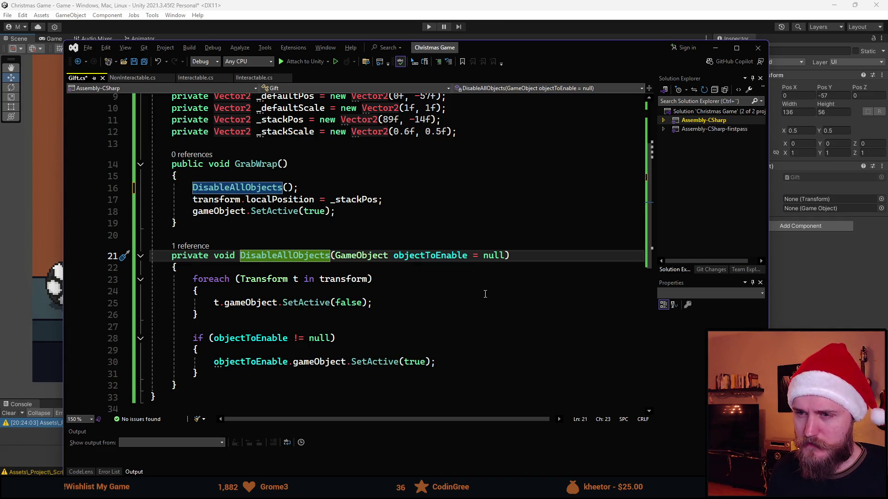
{"action": "key", "text": "ctrl+z"}
{"action": "key", "text": "ctrl+z"}
{"action": "key", "text": "ctrl+z"}
{"action": "key", "text": "ctrl+z"}
{"action": "key", "text": "ctrl+z"}
{"action": "key", "text": "ctrl+z"}
{"action": "key", "text": "ctrl+z"}
{"action": "key", "text": "ctrl+z"}
{"action": "key", "text": "ctrl+z"}
{"action": "key", "text": "ctrl+z"}
{"action": "key", "text": "ctrl+z"}
{"action": "key", "text": "ctrl+z"}
{"action": "key", "text": "ctrl+z"}
{"action": "key", "text": "ctrl+z"}
{"action": "key", "text": "ctrl+z"}
{"action": "key", "text": "ctrl+s"}
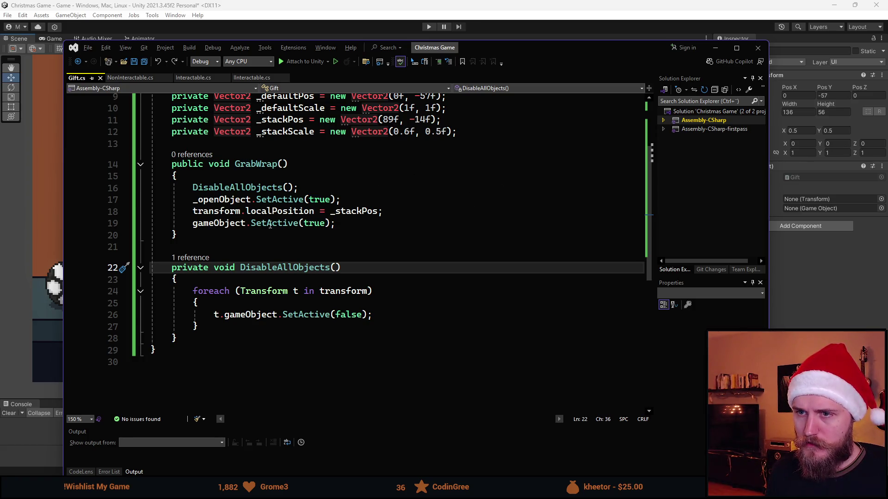
Add transform.localScale = _stackScale; below the stack position line in GrabWrap
{"action": "scroll", "coordinate": [491, 130], "scroll_direction": "up", "scroll_amount": 1}
{"action": "left_click", "coordinate": [511, 245]}
{"action": "key", "text": "Return"}
{"action": "type", "text": "trans"}
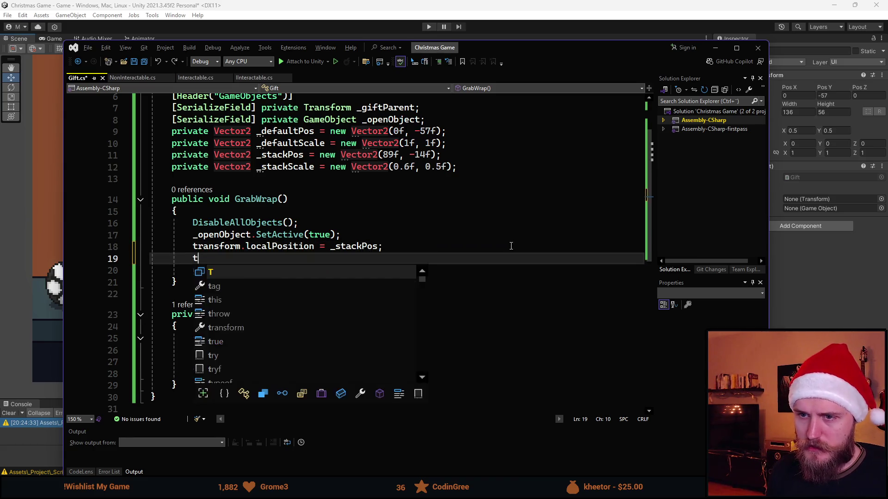
{"action": "key", "text": "Tab"}
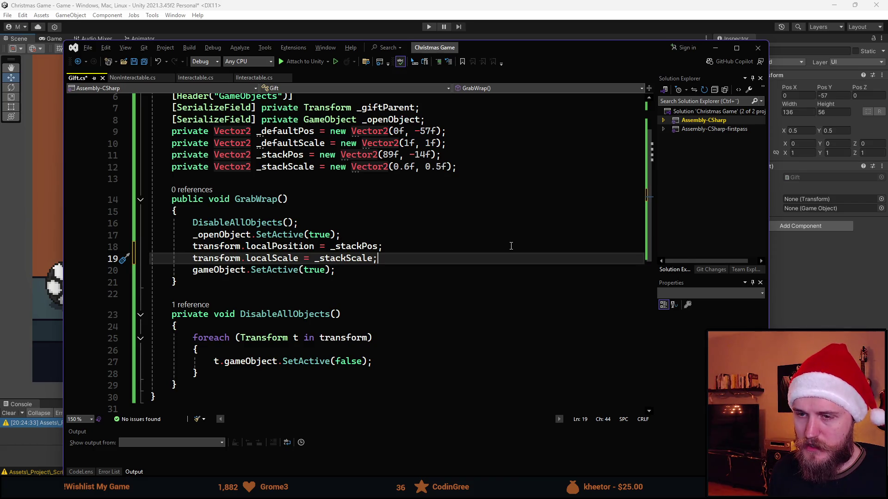
Add a transform.DOMove(_defaultPos, 0.25f) tween line to GrabWrap
{"action": "key", "text": "Down"}
{"action": "key", "text": "Return"}
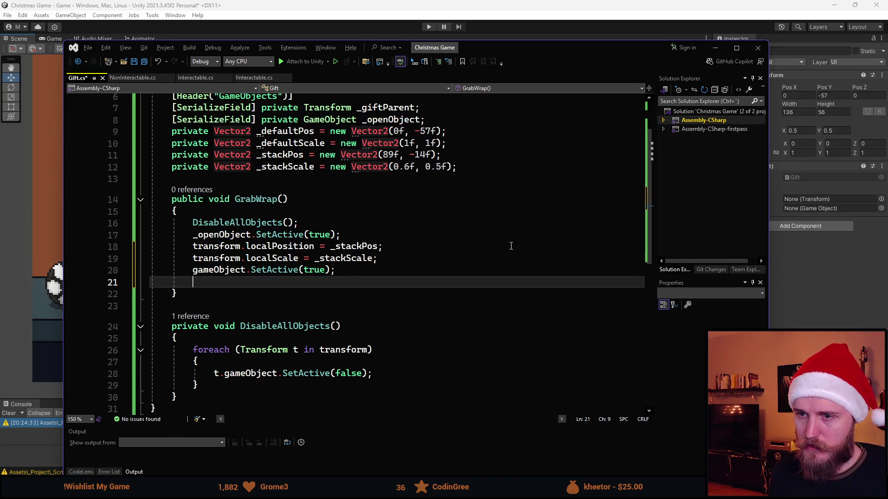
{"action": "type", "text": "tran"}
{"action": "key", "text": "Tab"}
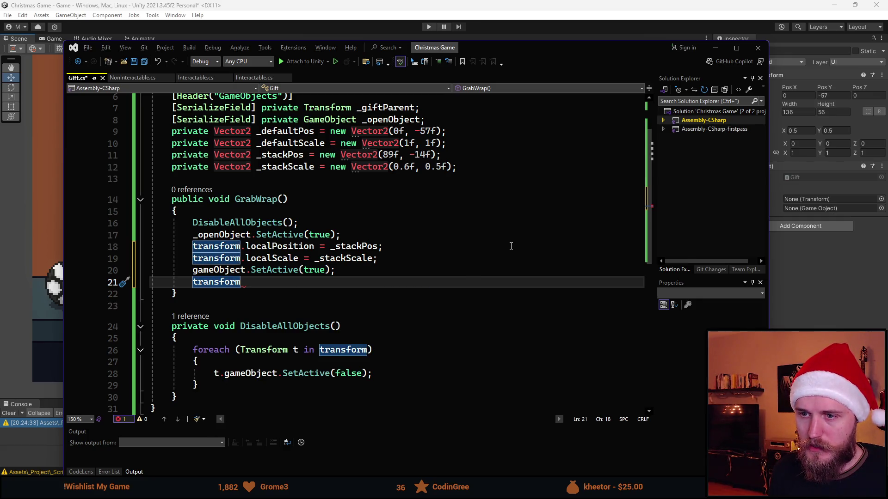
{"action": "type", "text": ".DO"}
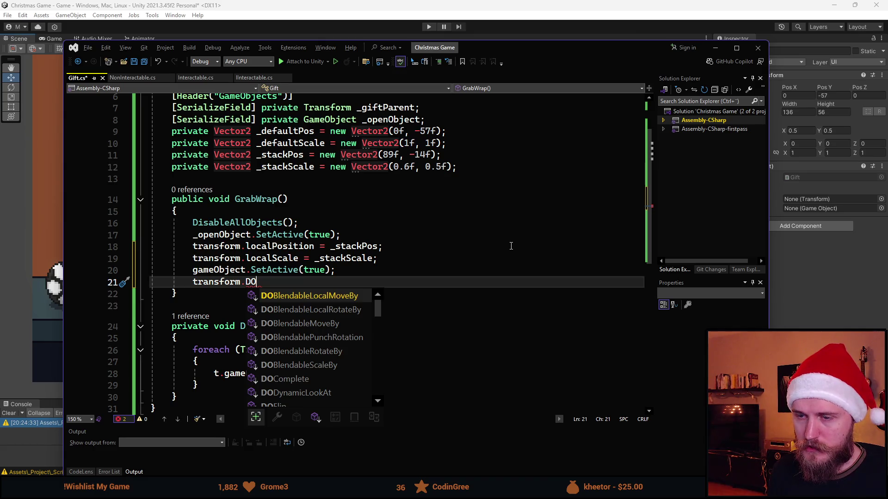
{"action": "type", "text": "Mo"}
{"action": "key", "text": "Tab"}
{"action": "type", "text": "()"}
{"action": "key", "text": "Left"}
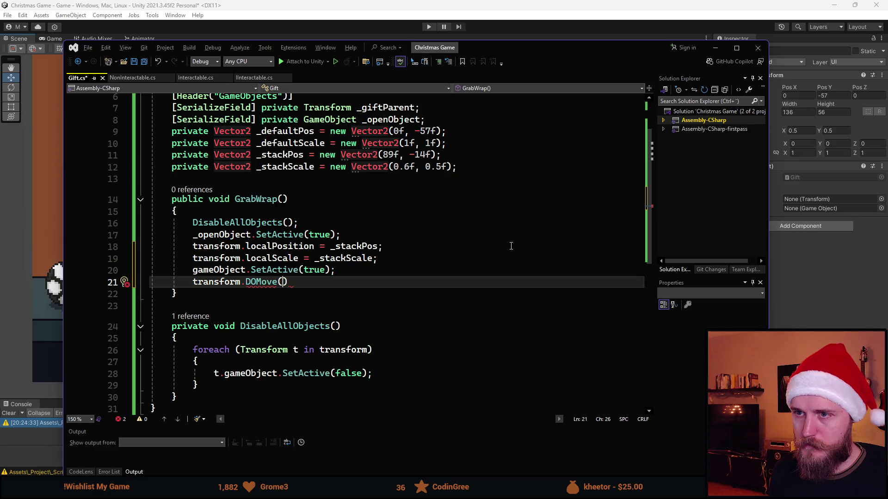
{"action": "type", "text": "_def"}
{"action": "key", "text": "Down"}
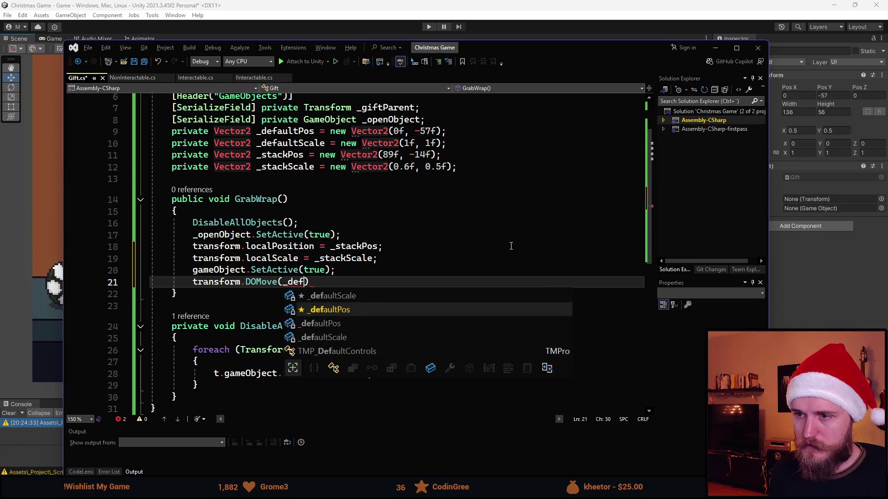
{"action": "key", "text": "Tab"}
{"action": "type", "text": ", 0"}
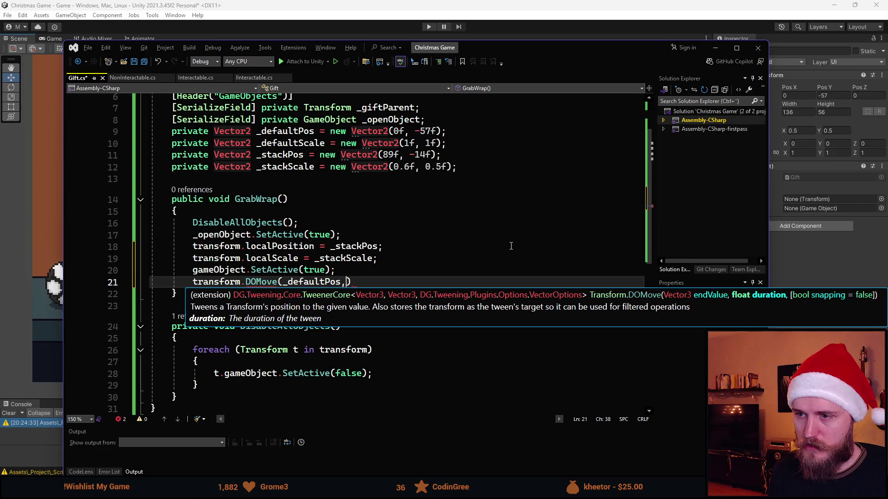
{"action": "type", "text": ".25f"}
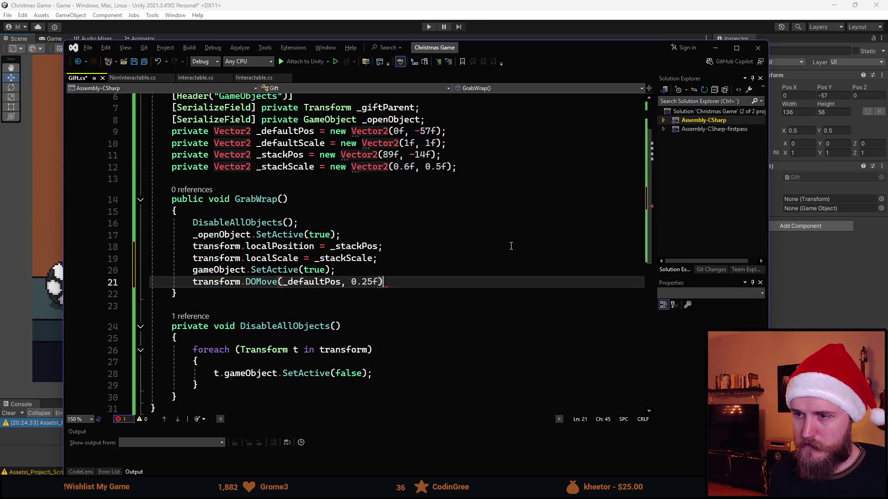
{"action": "type", "text": ","}
{"action": "key", "text": "BackSpace"}
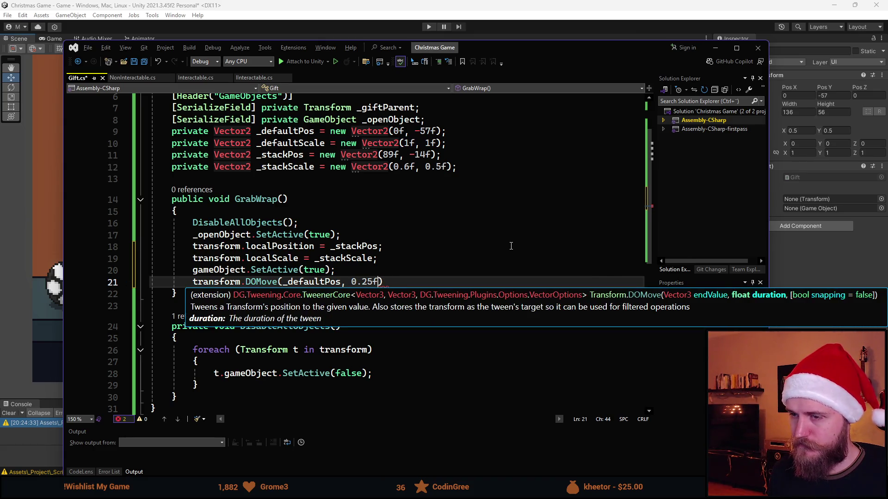
{"action": "key", "text": "End"}
Chain an empty .SetEase() call onto the DOMove tween
{"action": "type", "text": ".SetEase"}
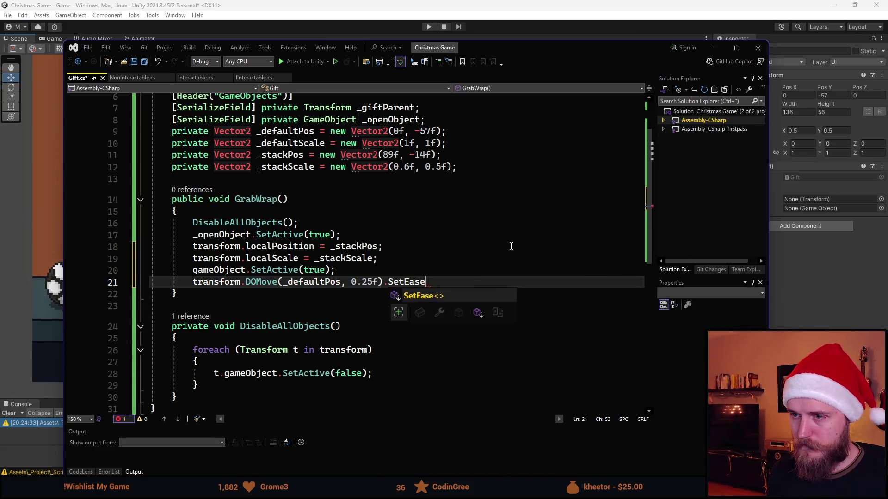
{"action": "key", "text": "Tab"}
{"action": "type", "text": "("}
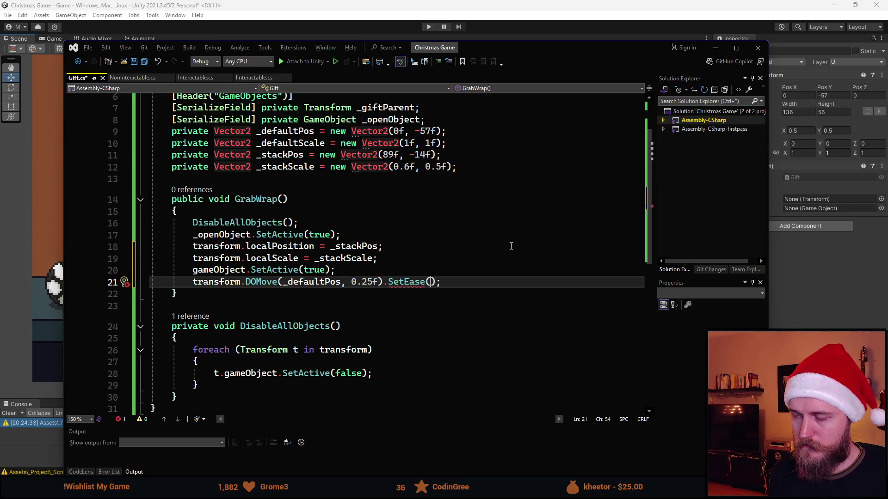
{"action": "type", "text": "Ease."}
{"action": "key", "text": "BackSpace"}
{"action": "key", "text": "BackSpace"}
{"action": "key", "text": "BackSpace"}
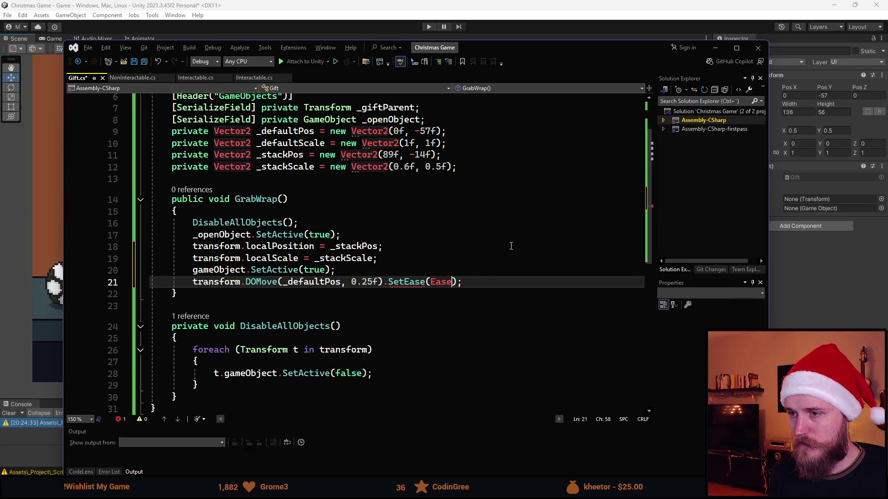
{"action": "scroll", "coordinate": [409, 208], "scroll_direction": "up", "scroll_amount": 1}
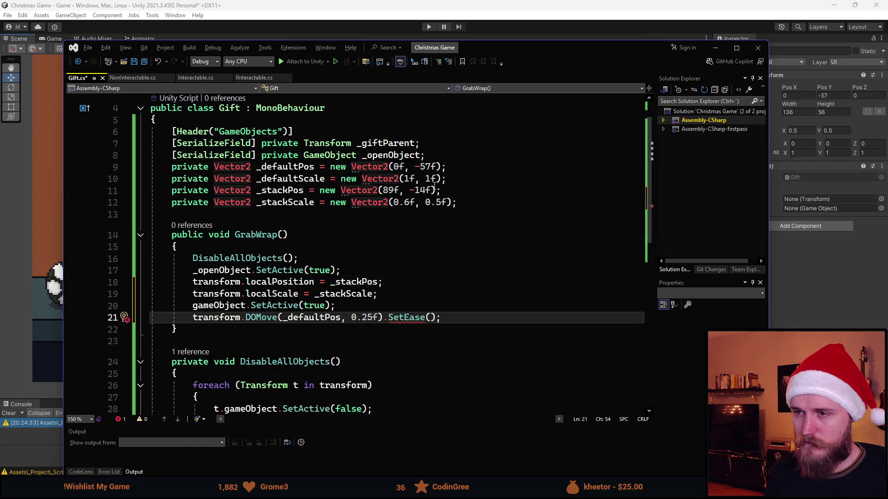
{"action": "left_click", "coordinate": [227, 117]}
Declare a [SerializeField] private Ease _ease; field in the Gift class
{"action": "key", "text": "Return"}
{"action": "type", "text": "se"}
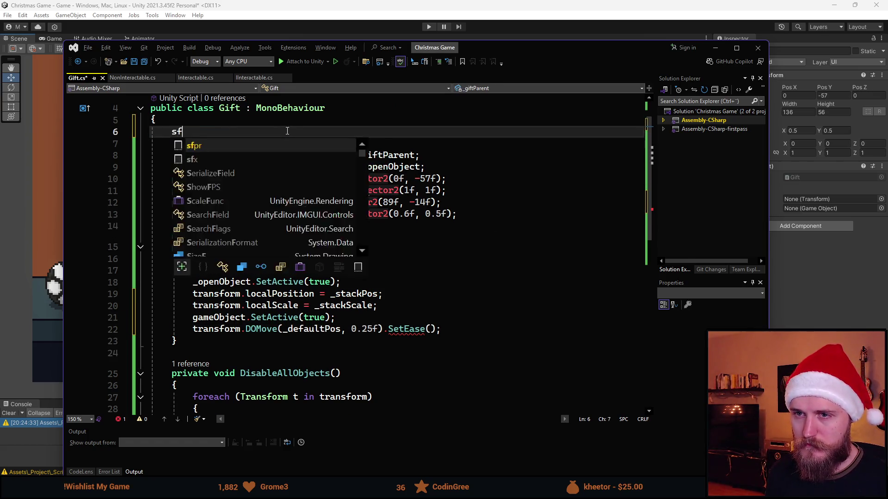
{"action": "key", "text": "Tab"}
{"action": "type", "text": "Ease _"}
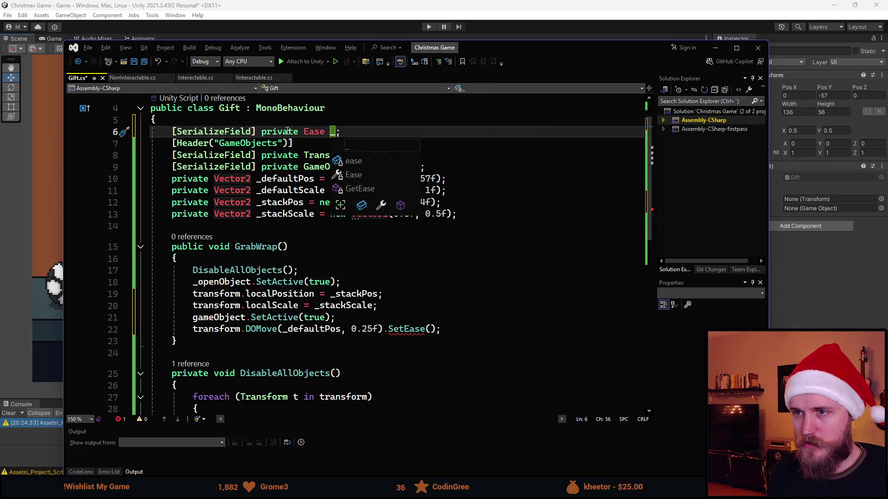
{"action": "type", "text": "ease"}
{"action": "key", "text": "Escape"}
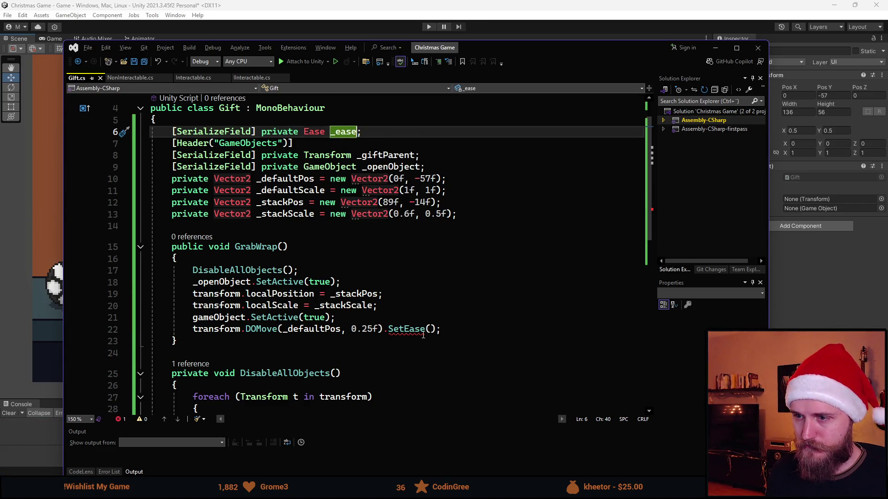
Type Ease. inside the SetEase call, browse the ease types, then switch to easings.net
{"action": "left_click", "coordinate": [422, 330]}
{"action": "key", "text": "Right"}
{"action": "key", "text": "Right"}
{"action": "key", "text": "Right"}
{"action": "type", "text": "Ease."}
{"action": "key", "text": "Down"}
{"action": "key", "text": "Down"}
{"action": "key", "text": "Down"}
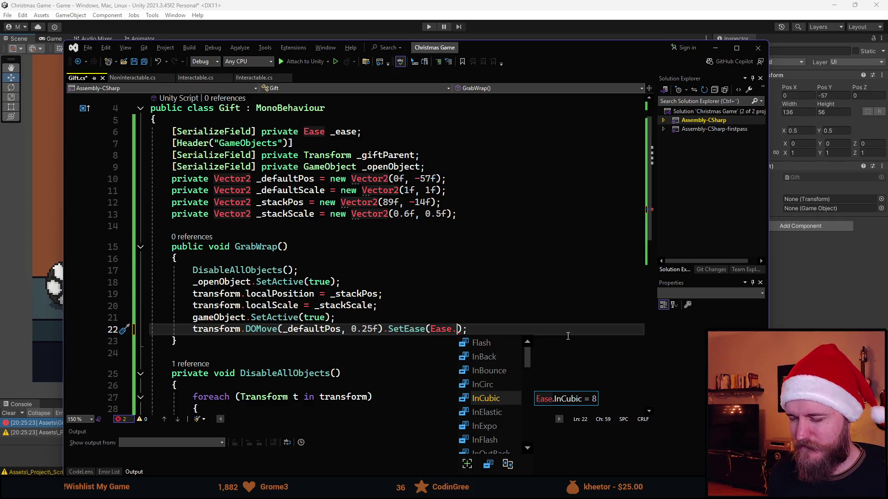
{"action": "key", "text": "Escape"}
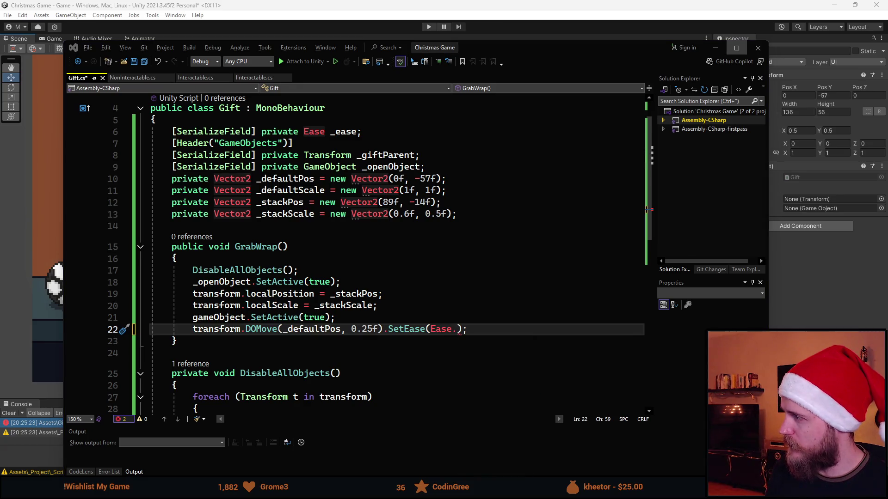
{"action": "key", "text": "alt+Tab"}
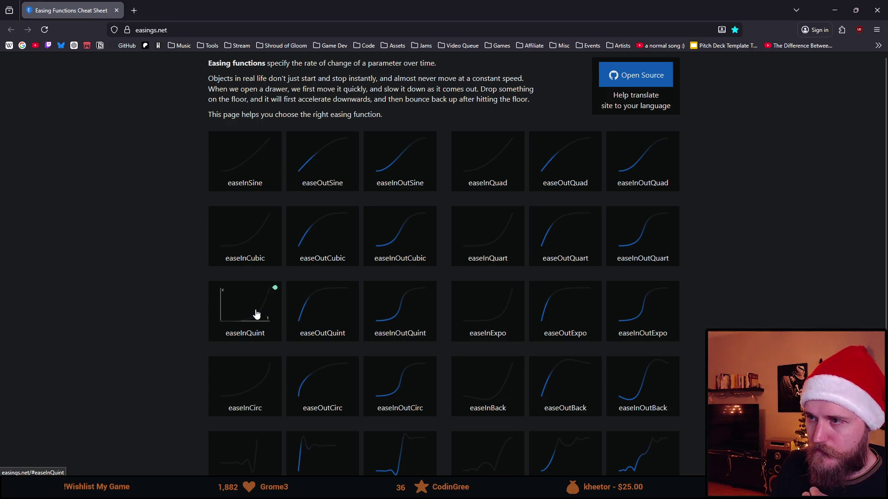
Scroll easings.net down to the Elastic and Bounce curves, then return to Visual Studio
{"action": "scroll", "coordinate": [256, 314], "scroll_direction": "down", "scroll_amount": 2}
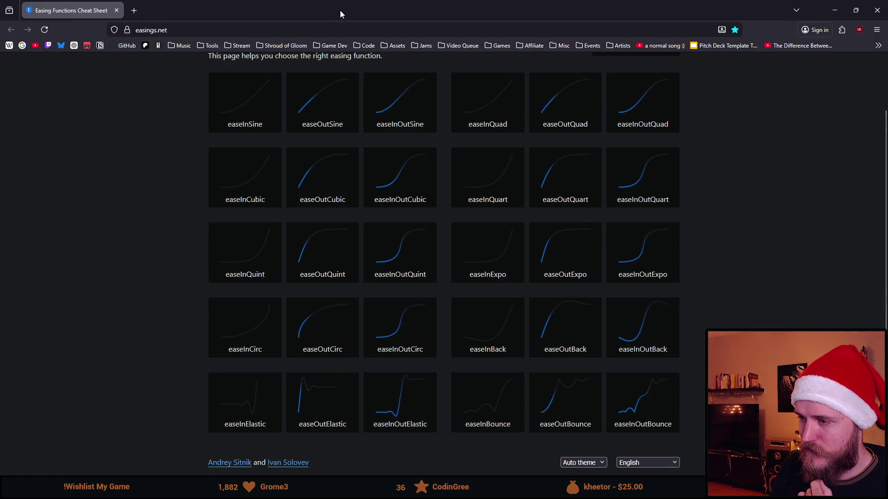
{"action": "key", "text": "alt+Tab"}
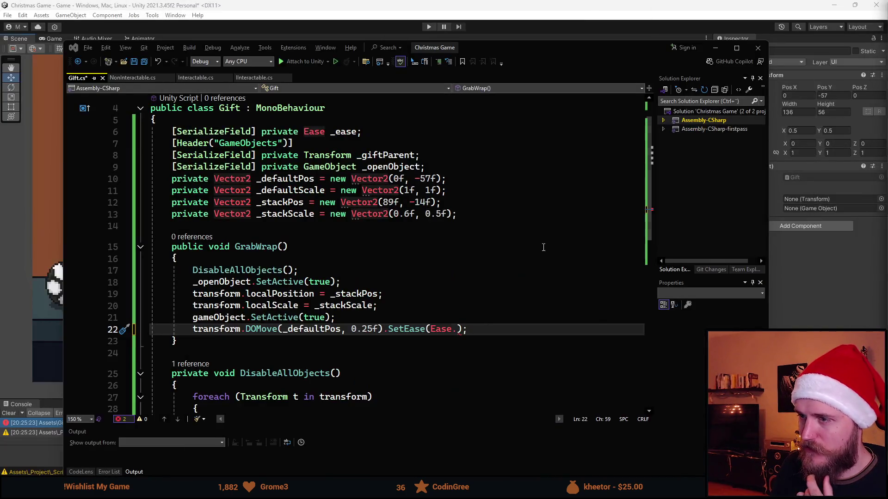
Type InO after Ease. to list the InOut eases, then switch back to easings.net
{"action": "type", "text": "InO"}
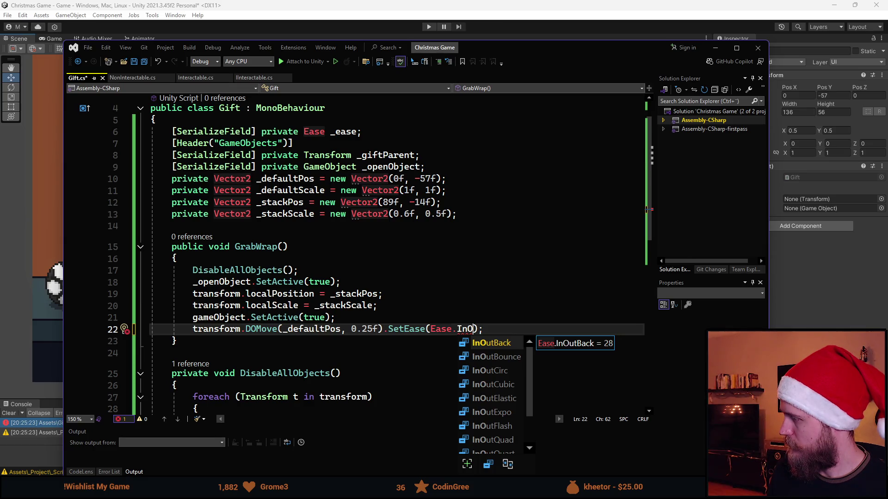
{"action": "key", "text": "alt+Tab"}
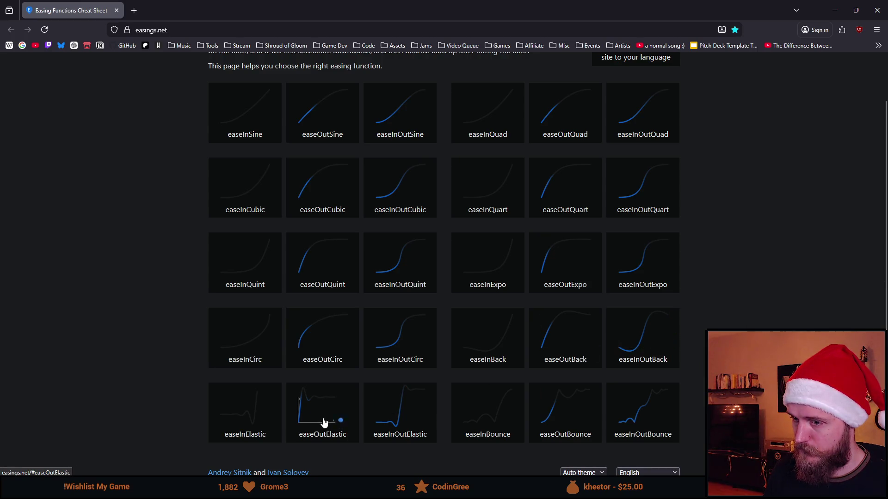
Compare the easeOutElastic and easeInOutElastic previews, then return to Gift.cs
{"action": "key", "text": "alt+Tab"}
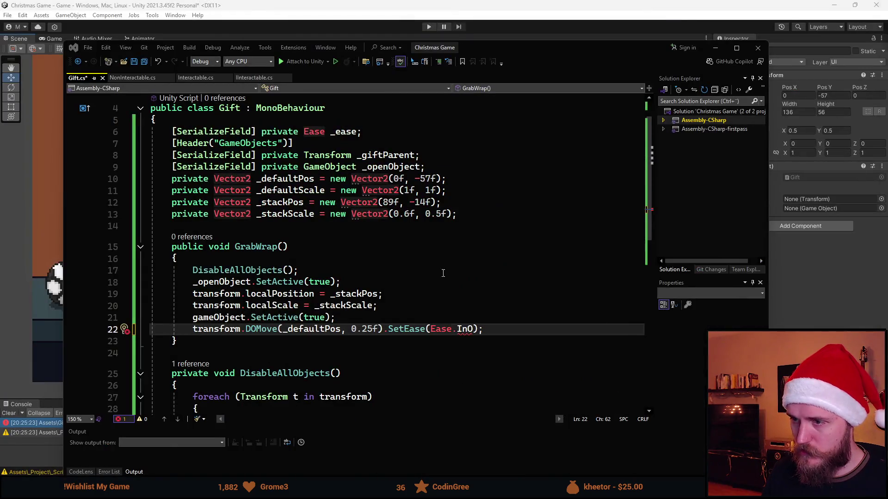
Replace the move tween's partial ease name with the serialized _ease field and save Gift.cs
{"action": "key", "text": "BackSpace"}
{"action": "key", "text": "BackSpace"}
{"action": "key", "text": "BackSpace"}
{"action": "key", "text": "BackSpace"}
{"action": "key", "text": "BackSpace"}
{"action": "key", "text": "BackSpace"}
{"action": "type", "text": "_ease"}
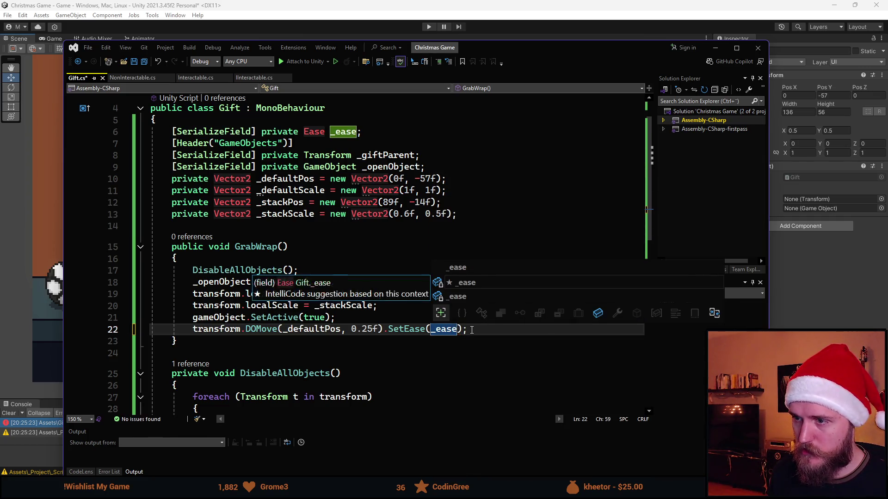
{"action": "key", "text": "End"}
{"action": "key", "text": "ctrl+s"}
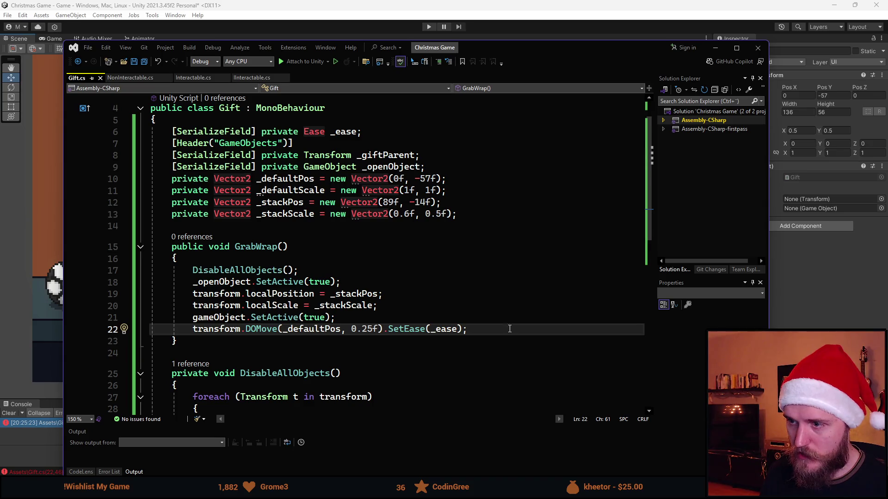
Start a transform.DOScale call on a new line and change DOMove to DOLocalMove
{"action": "key", "text": "Return"}
{"action": "type", "text": "transform"}
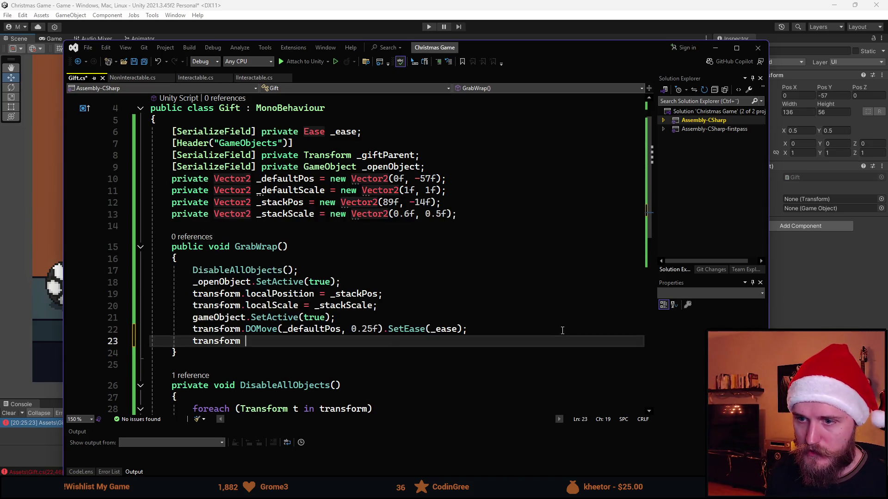
{"action": "type", "text": " DOS"}
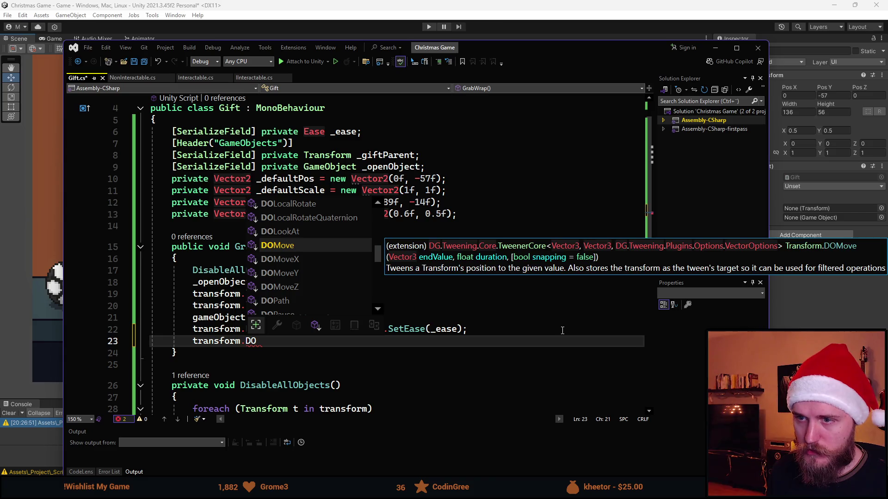
{"action": "key", "text": "Tab"}
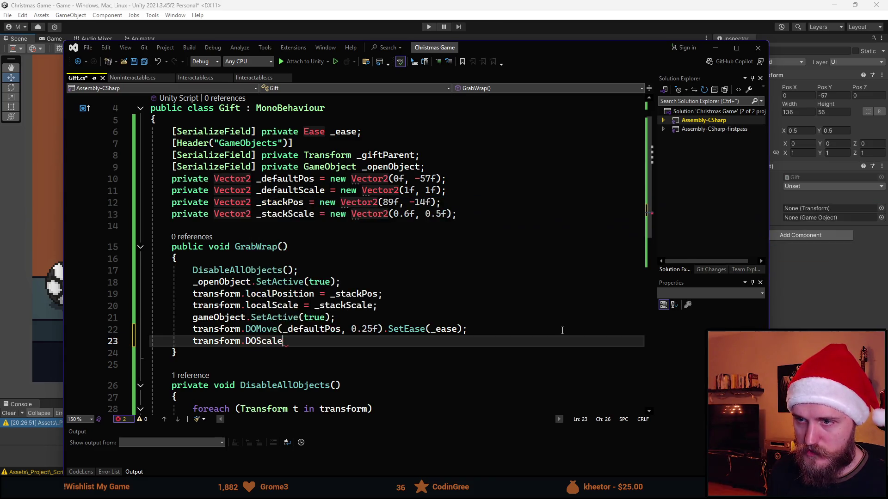
{"action": "key", "text": "Up"}
{"action": "key", "text": "Left"}
{"action": "key", "text": "Left"}
{"action": "key", "text": "Left"}
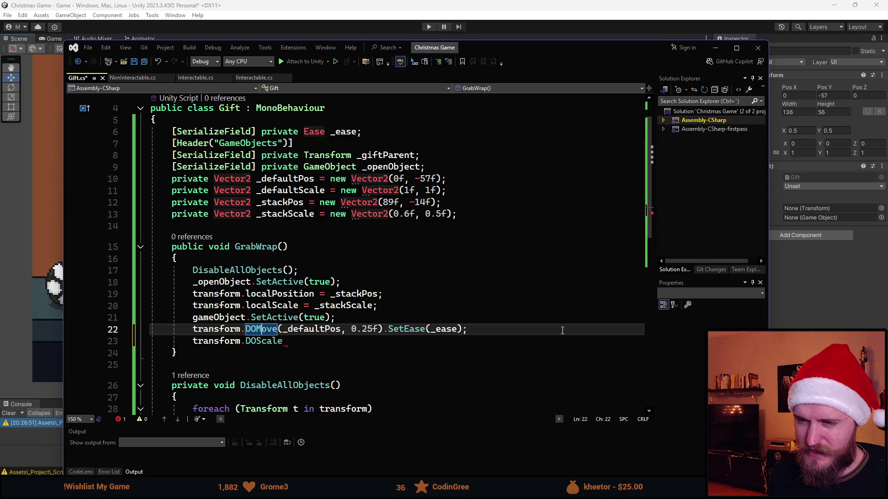
{"action": "type", "text": "Local"}
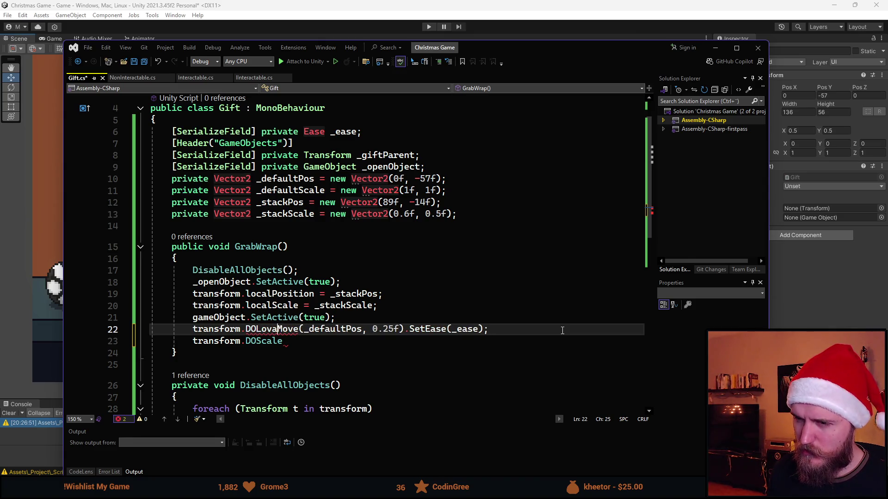
{"action": "key", "text": "Down"}
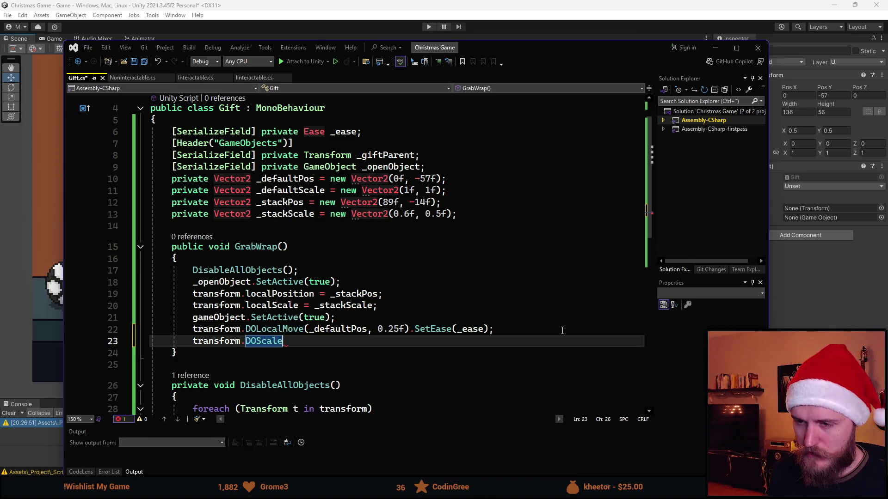
Complete the scale tween as DOScale(_defaultScale, 0.25f).SetEase(_ease) and return to Unity
{"action": "type", "text": "("}
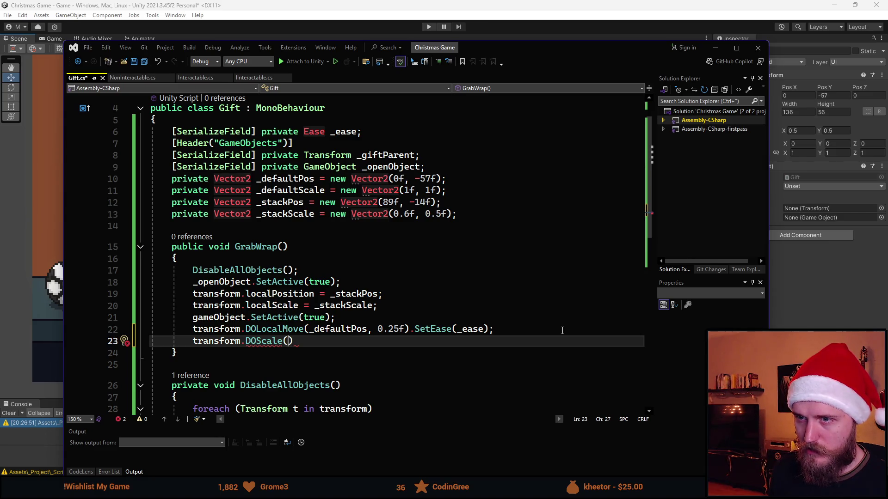
{"action": "type", "text": "_default"}
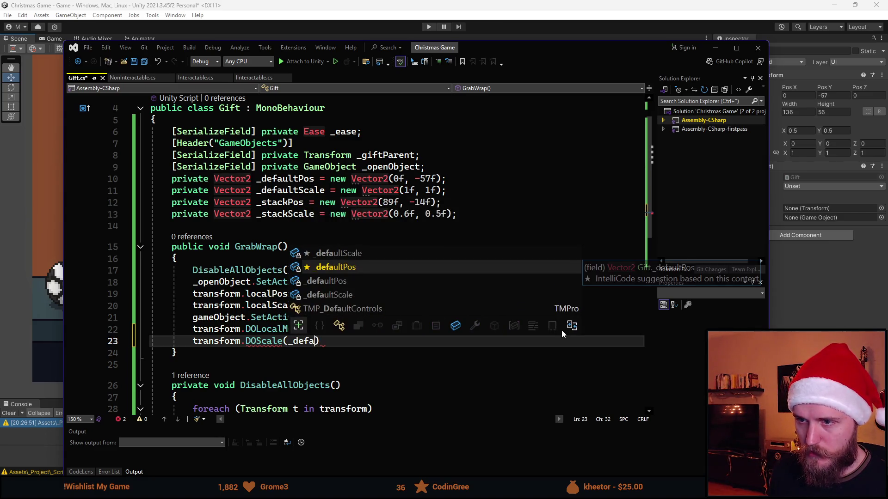
{"action": "type", "text": "S"}
{"action": "key", "text": "Tab"}
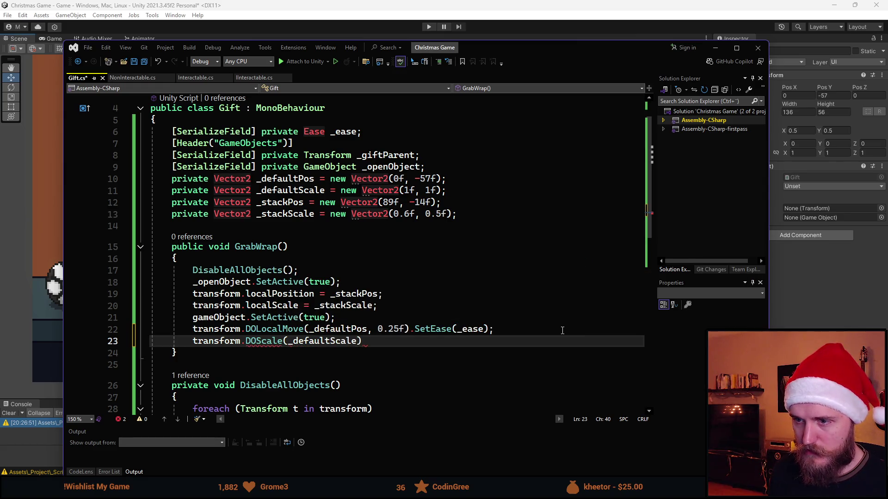
{"action": "type", "text": ", "}
{"action": "type", "text": "0.25f"}
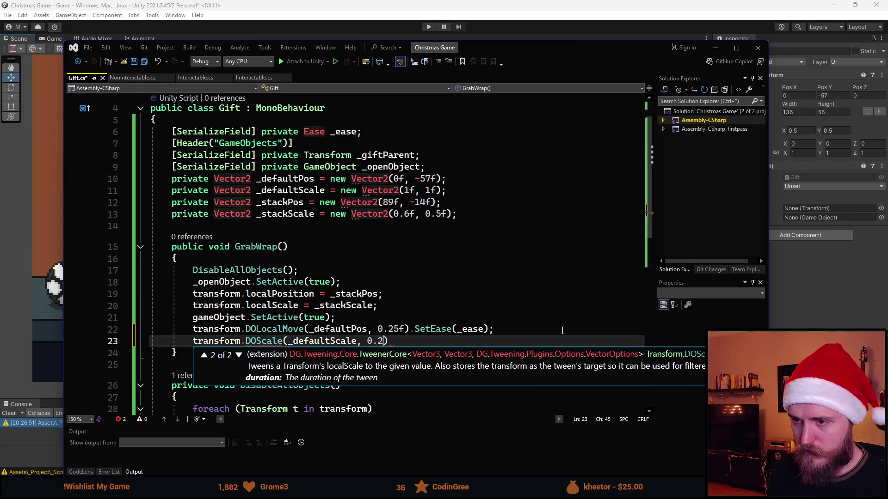
{"action": "type", "text": ").Se;"}
{"action": "key", "text": "Left"}
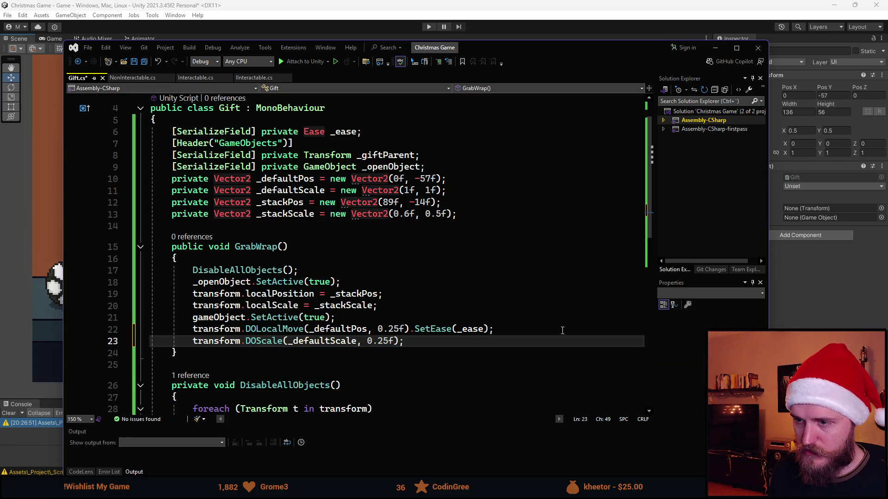
{"action": "type", "text": ".SetE"}
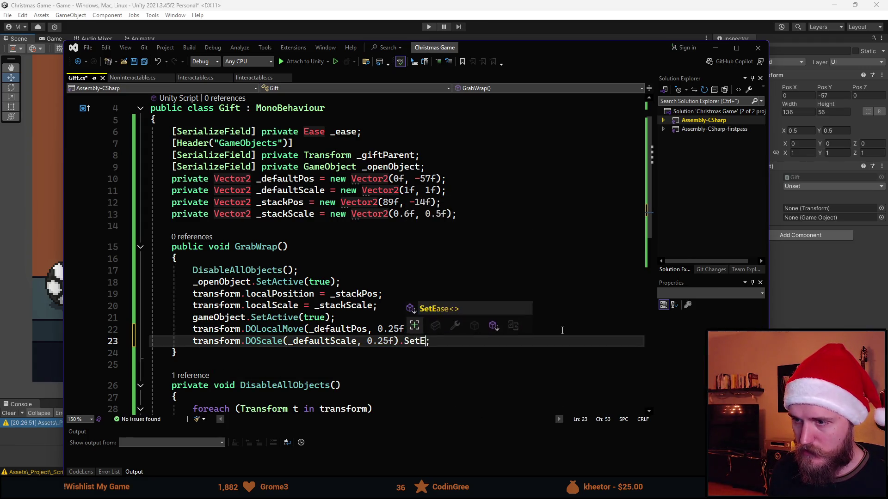
{"action": "key", "text": "Tab"}
{"action": "type", "text": "(_ease"}
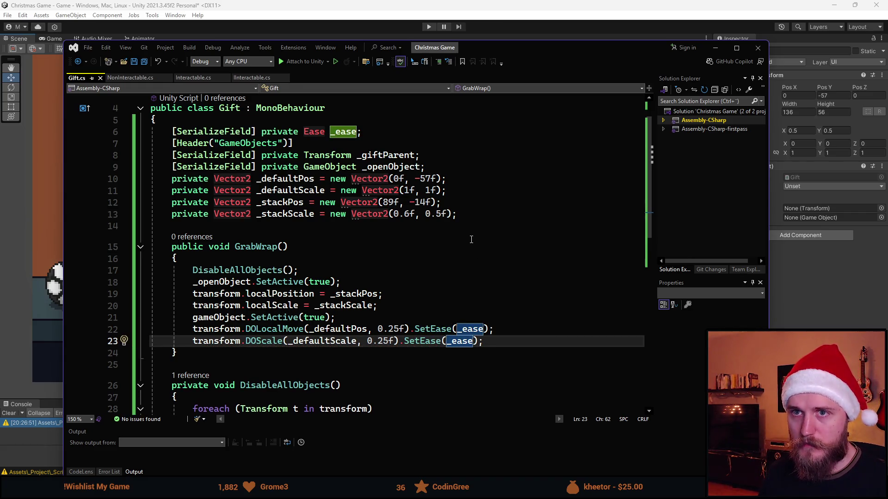
{"action": "left_click_drag", "start_coordinate": [531, 50], "coordinate": [619, 60]}
{"action": "key", "text": "alt+Tab"}
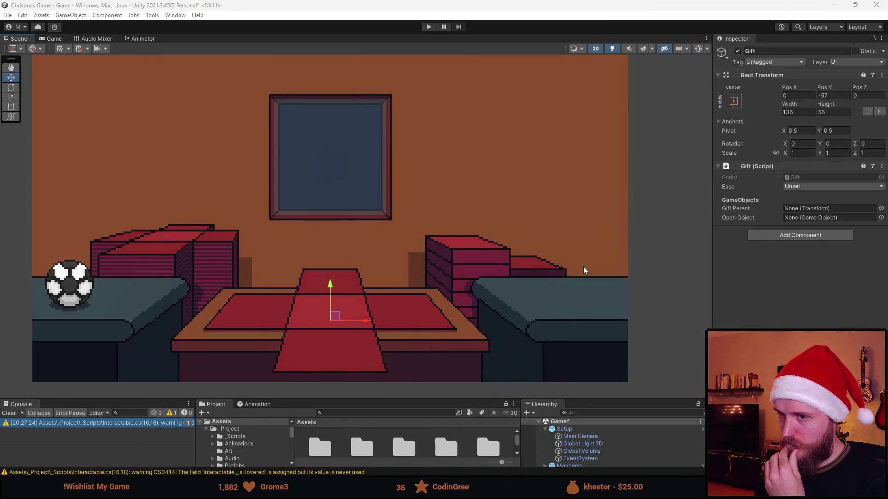
After recompiling, set the Gift script's Ease to Out Elastic and bring back the easings.net page
{"action": "left_click_drag", "start_coordinate": [460, 400], "coordinate": [460, 309]}
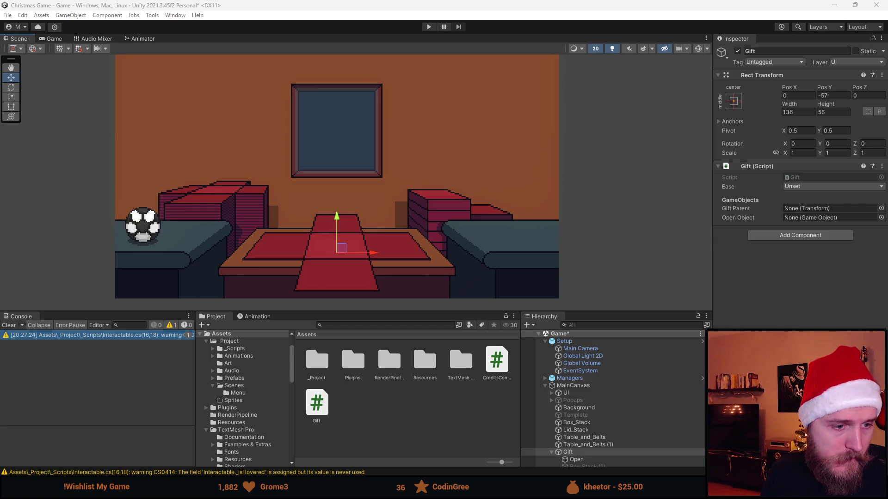
{"action": "mouse_move", "coordinate": [315, 340]}
{"action": "left_mouse_down"}
{"action": "mouse_move", "coordinate": [382, 415]}
{"action": "mouse_move", "coordinate": [404, 411]}
{"action": "left_mouse_up"}
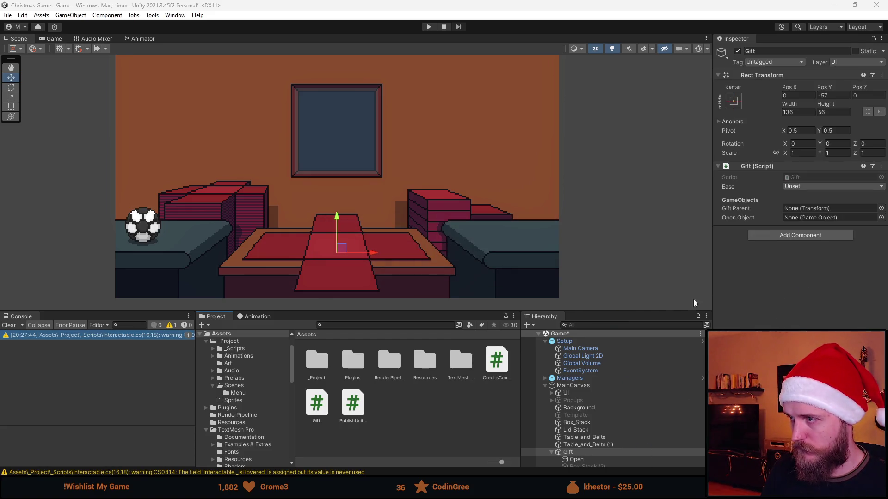
{"action": "left_click", "coordinate": [807, 187]}
{"action": "key", "text": "Escape"}
{"action": "key", "text": "t"}
{"action": "left_click", "coordinate": [816, 188]}
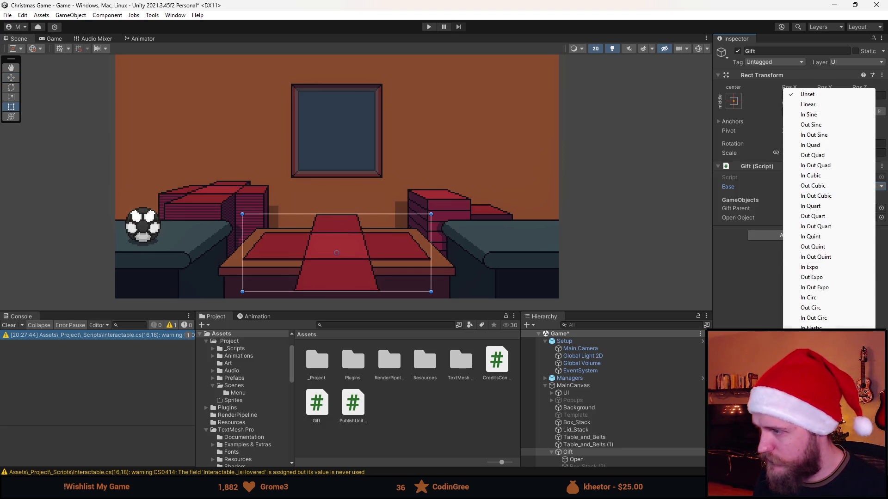
{"action": "left_click", "coordinate": [813, 338]}
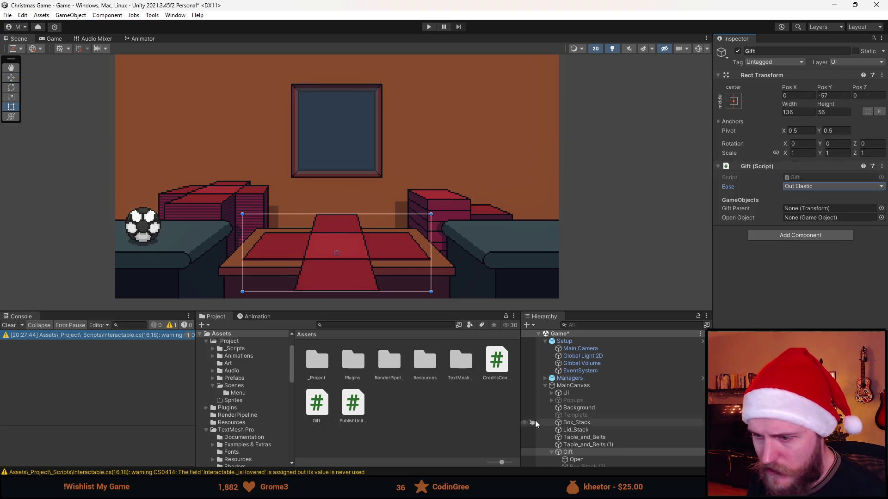
{"action": "left_click", "coordinate": [460, 434]}
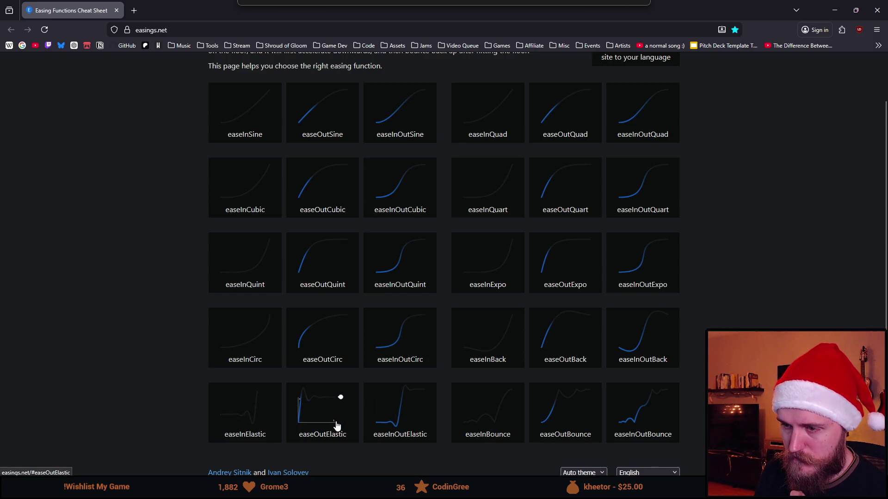
Minimize Firefox to get back to the Unity editor with Gift's Ease on Out Elastic
{"action": "left_click", "coordinate": [834, 10]}
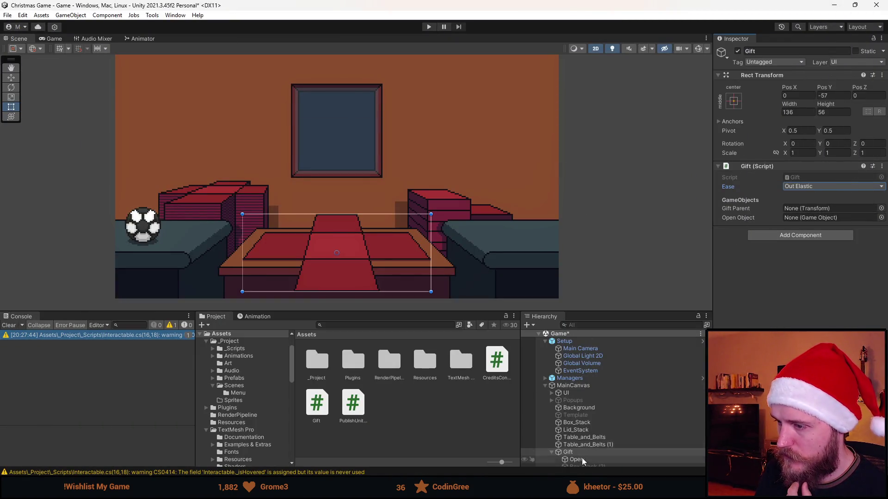
{"action": "scroll", "coordinate": [581, 460], "scroll_direction": "down", "scroll_amount": 1}
Open Gift.cs, delete the unused _giftParent Transform field, save and return to Unity
{"action": "left_click", "coordinate": [808, 179]}
{"action": "double_click", "coordinate": [808, 178]}
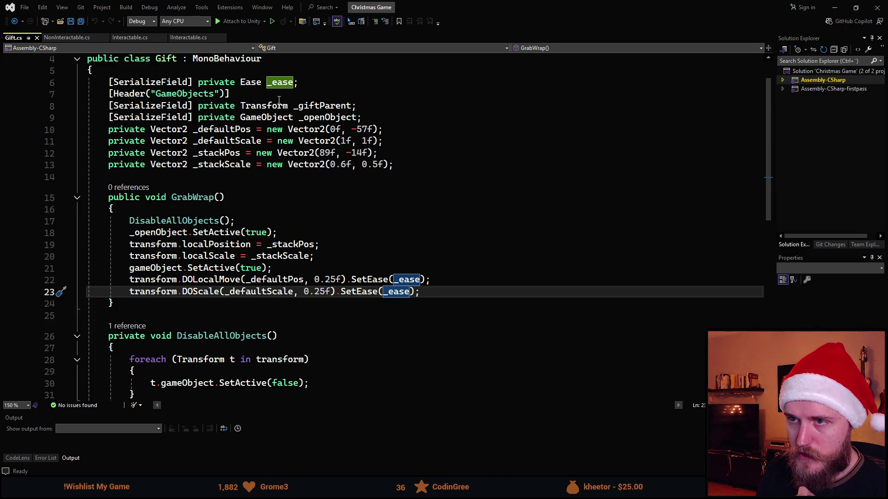
{"action": "left_click", "coordinate": [298, 103]}
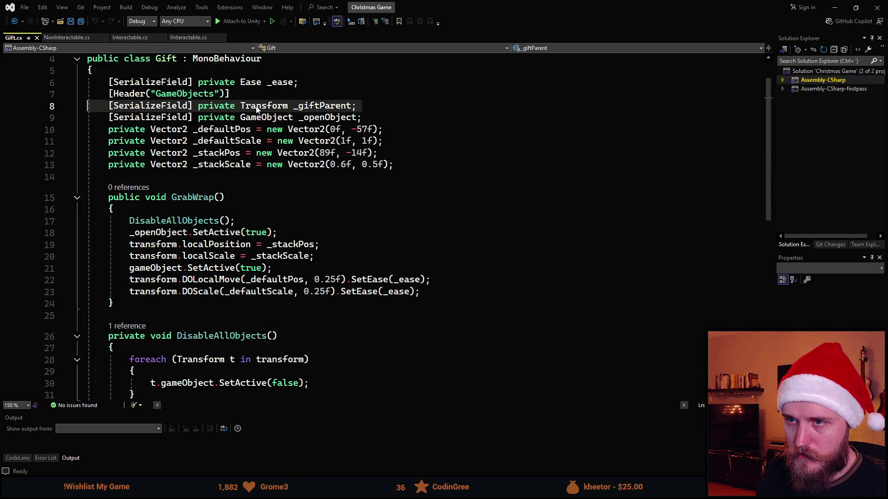
{"action": "key", "text": "ctrl+x"}
{"action": "scroll", "coordinate": [273, 197], "scroll_direction": "down", "scroll_amount": 3}
{"action": "scroll", "coordinate": [273, 197], "scroll_direction": "up", "scroll_amount": 1}
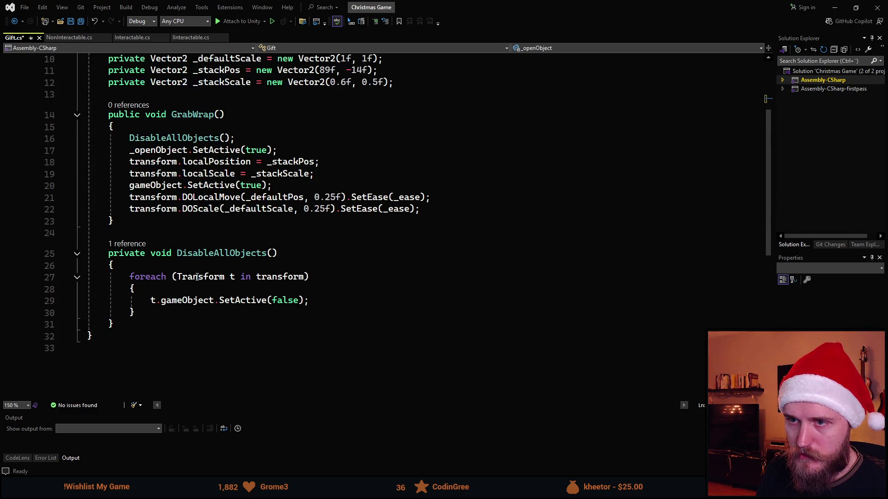
{"action": "scroll", "coordinate": [238, 281], "scroll_direction": "up", "scroll_amount": 1}
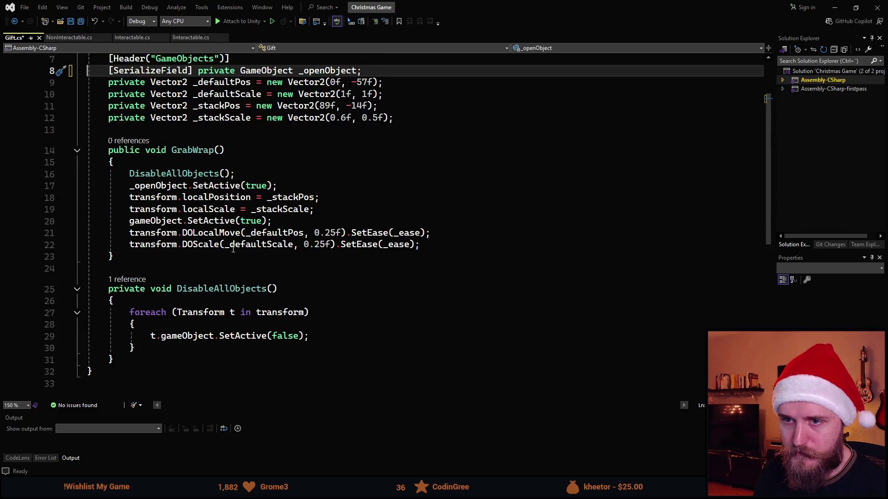
{"action": "scroll", "coordinate": [241, 277], "scroll_direction": "up", "scroll_amount": 1}
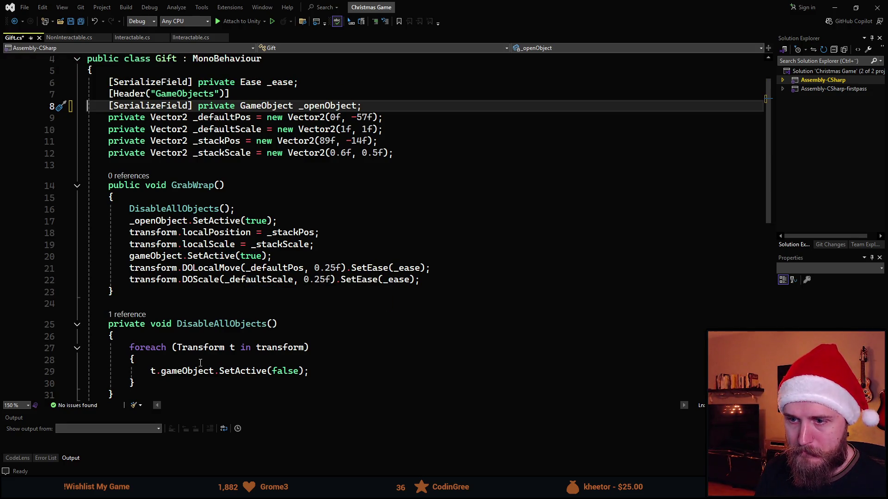
{"action": "scroll", "coordinate": [281, 236], "scroll_direction": "up", "scroll_amount": 1}
{"action": "key", "text": "ctrl+s"}
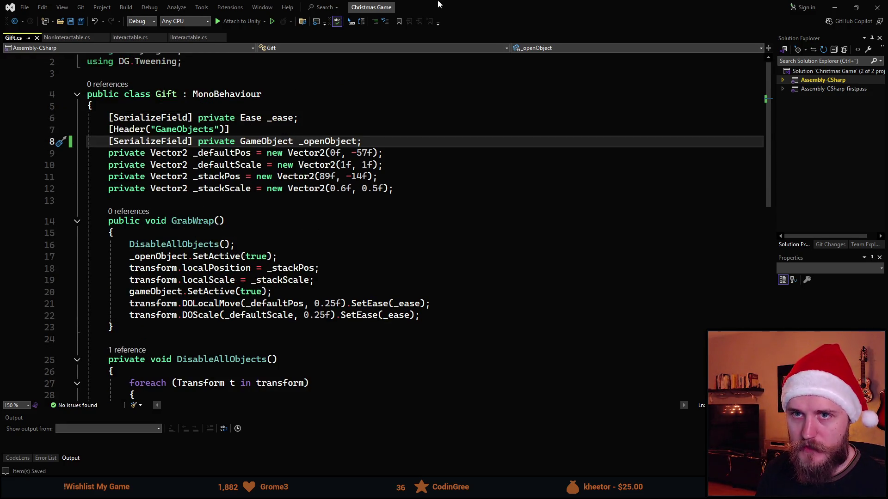
{"action": "key", "text": "alt+Tab"}
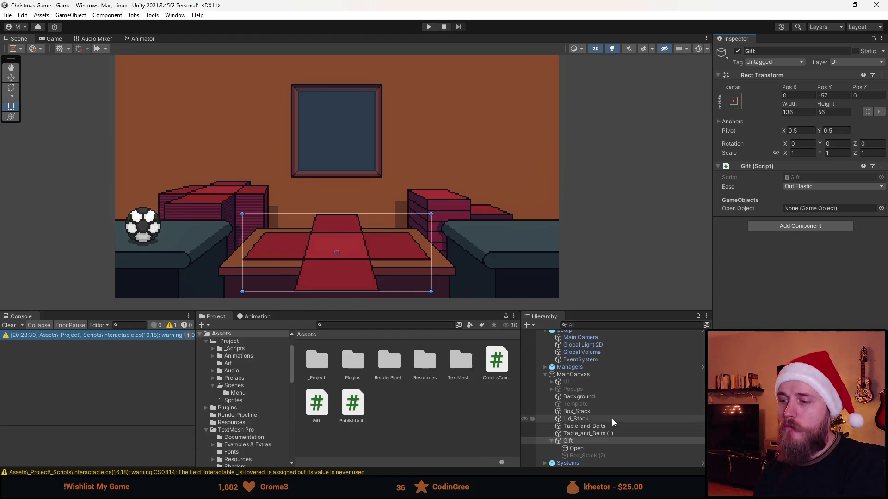
Assign Open as the Gift's Open Object, deactivate Gift, save the scene and play-test
{"action": "mouse_move", "coordinate": [598, 446]}
{"action": "left_mouse_down"}
{"action": "mouse_move", "coordinate": [808, 282]}
{"action": "mouse_move", "coordinate": [812, 205]}
{"action": "left_mouse_up"}
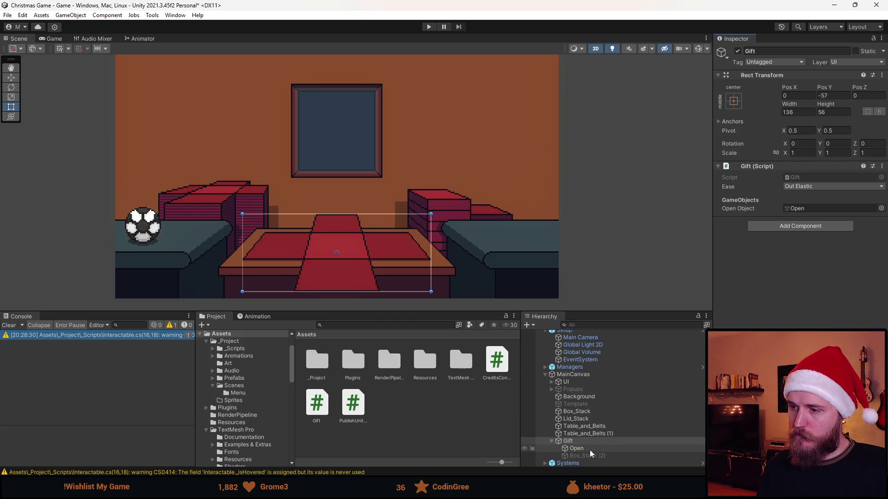
{"action": "left_click", "coordinate": [584, 441]}
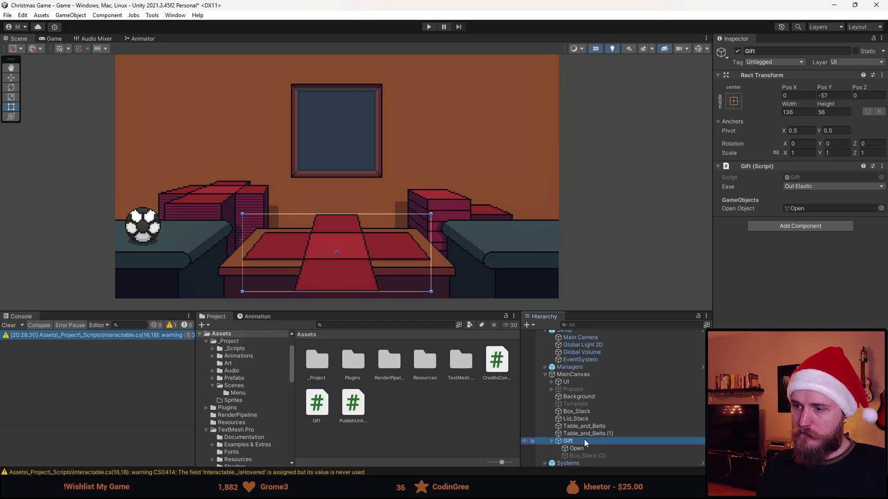
{"action": "left_click", "coordinate": [738, 51]}
{"action": "key", "text": "ctrl+s"}
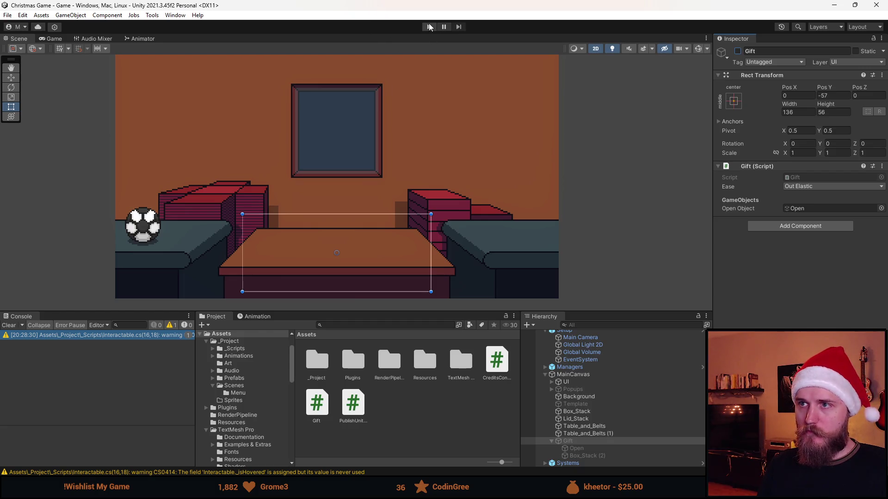
{"action": "left_click", "coordinate": [428, 26]}
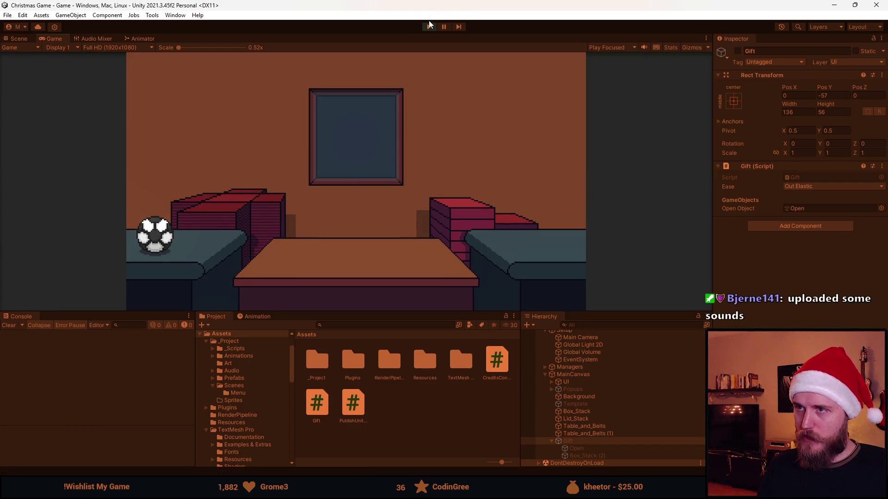
{"action": "left_click", "coordinate": [429, 26]}
Add PublishUnityEventOnClick to Box_Stack with an On Click entry calling Gift.GrabWrap
{"action": "left_click", "coordinate": [608, 411]}
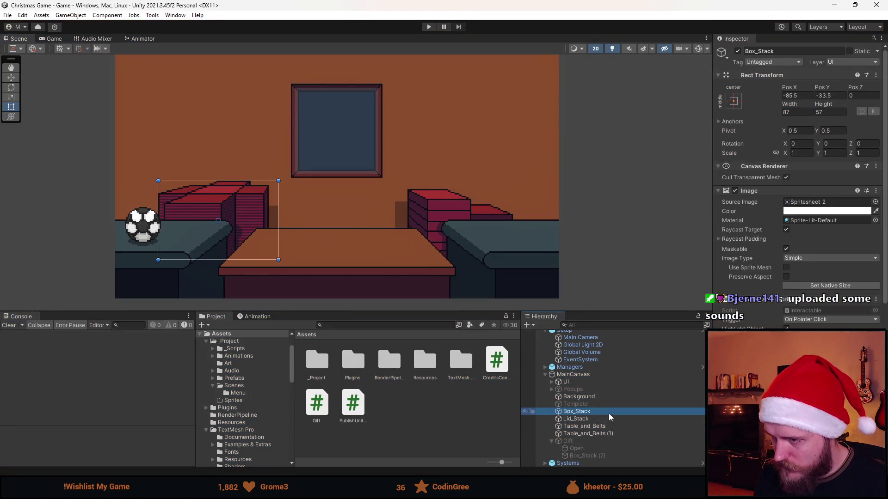
{"action": "scroll", "coordinate": [786, 312], "scroll_direction": "down", "scroll_amount": 3}
{"action": "key", "text": "alt+Tab"}
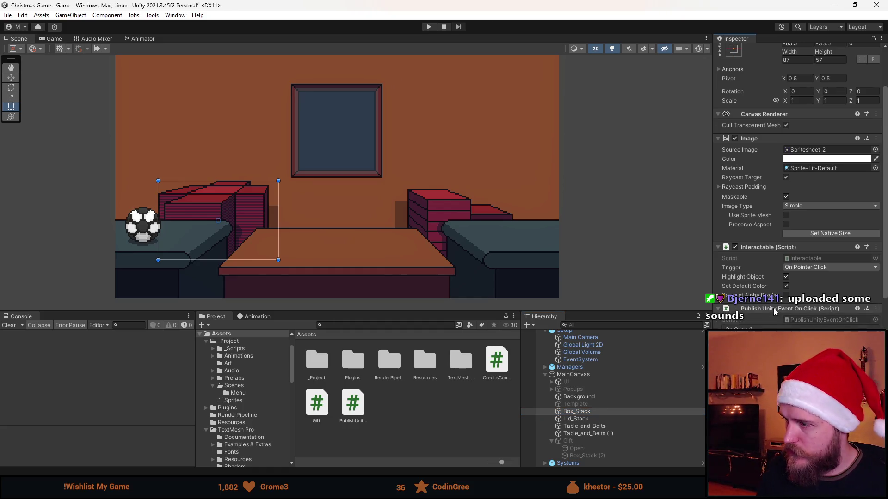
{"action": "left_click_drag", "start_coordinate": [887, 305], "coordinate": [842, 313]}
{"action": "left_click", "coordinate": [856, 292]}
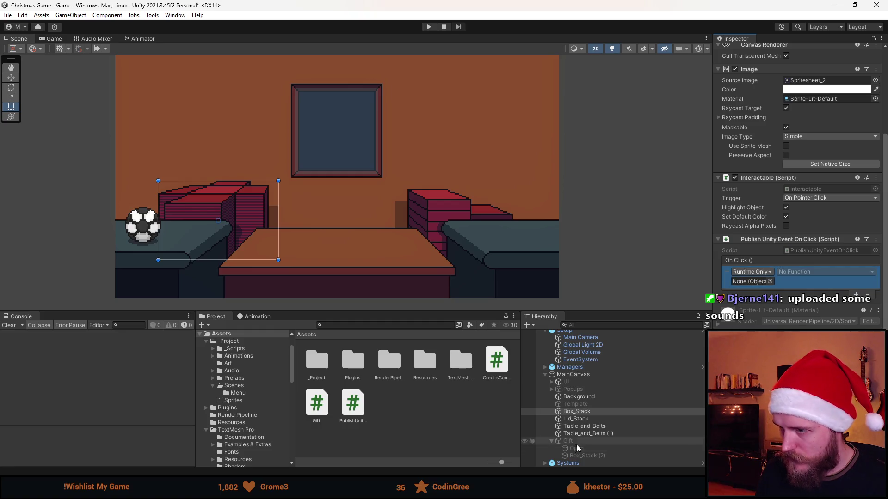
{"action": "left_click_drag", "start_coordinate": [587, 443], "coordinate": [750, 281]}
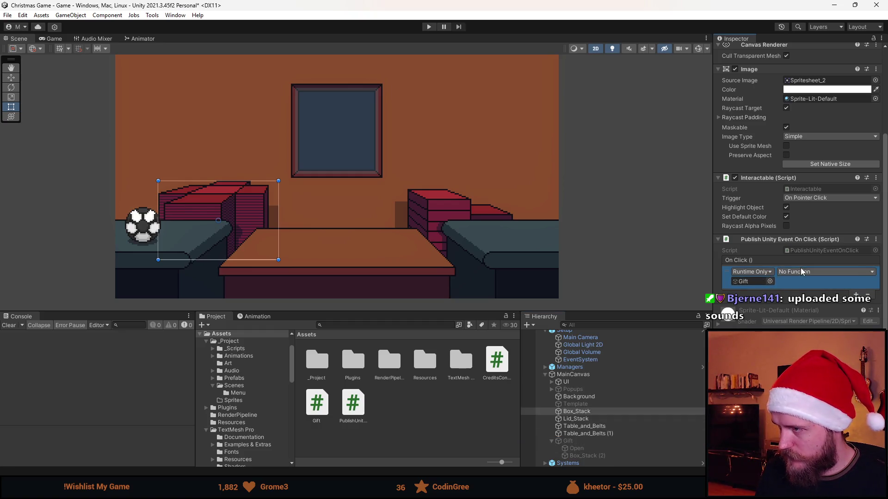
{"action": "left_click", "coordinate": [795, 272]}
{"action": "mouse_move", "coordinate": [812, 318]}
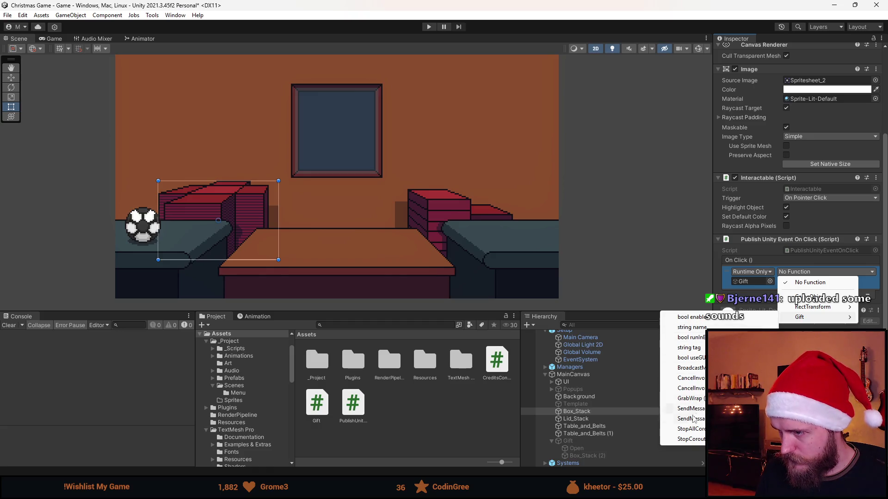
{"action": "left_click", "coordinate": [689, 398]}
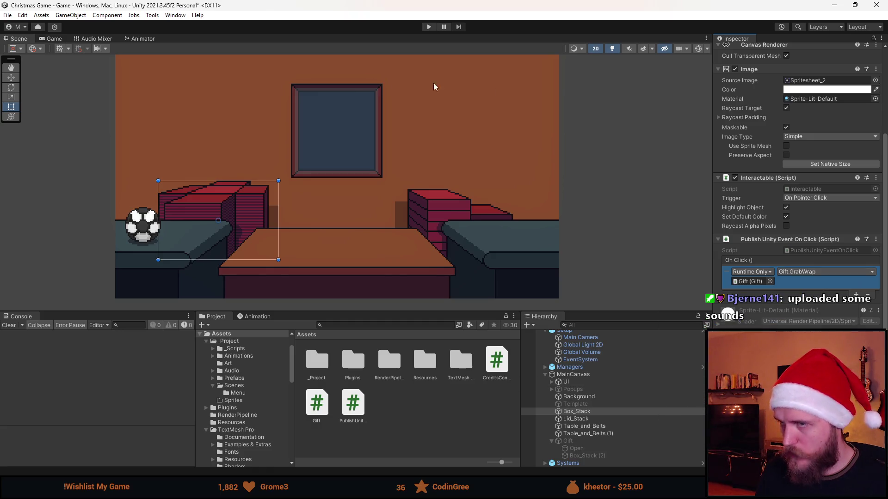
Save the scene and play-test clicking the box stack in an enlarged Game view
{"action": "key", "text": "ctrl+s"}
{"action": "left_click", "coordinate": [428, 26]}
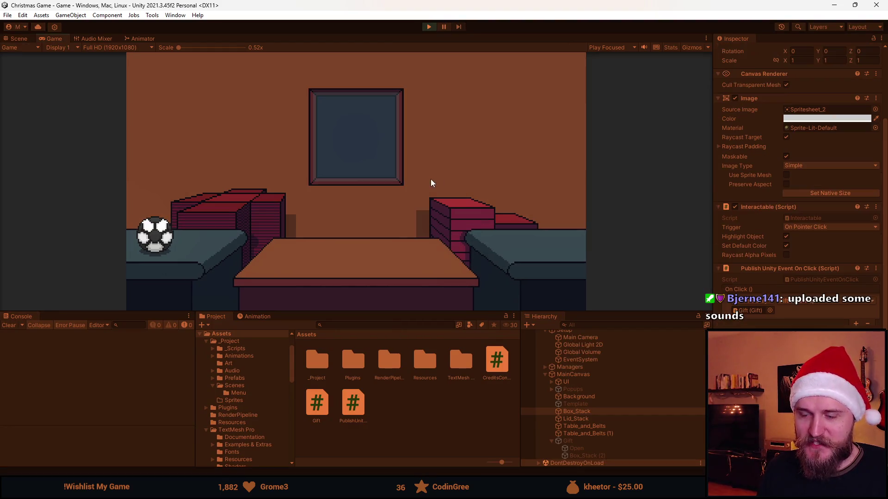
{"action": "left_click_drag", "start_coordinate": [425, 316], "coordinate": [437, 409]}
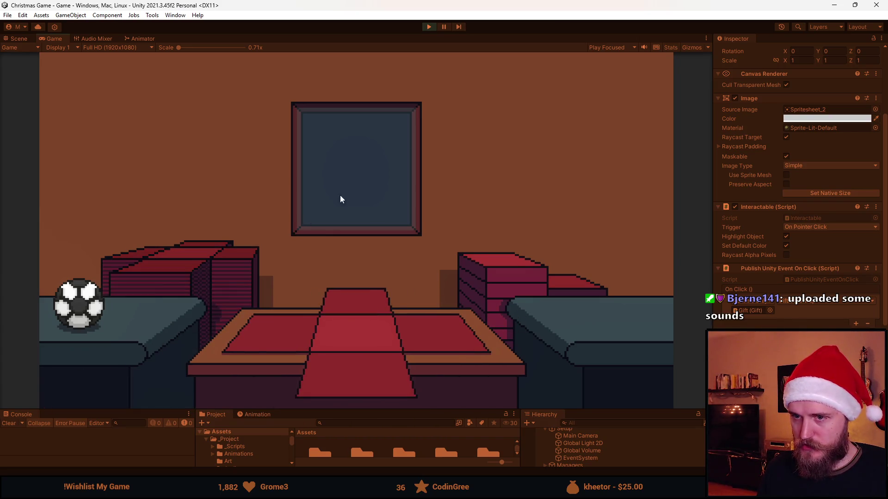
{"action": "left_click", "coordinate": [430, 27]}
Return to the Scene view, inspect Hierarchy objects, select Gift and switch to the Move tool
{"action": "left_click_drag", "start_coordinate": [422, 410], "coordinate": [415, 297]}
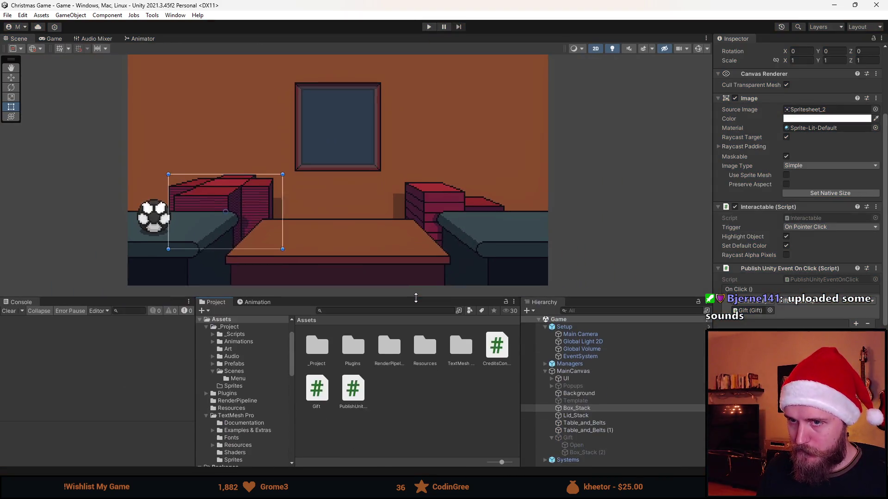
{"action": "left_click", "coordinate": [607, 408]}
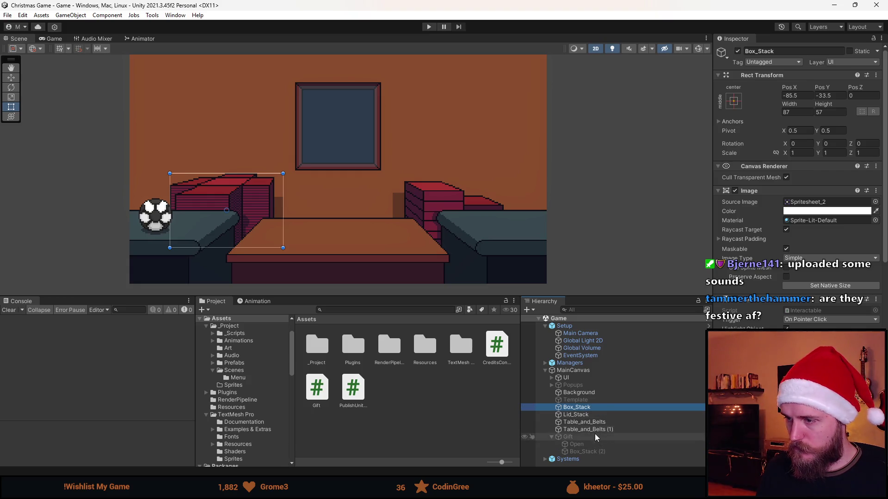
{"action": "left_click", "coordinate": [602, 429]}
{"action": "left_click", "coordinate": [599, 421]}
{"action": "left_click", "coordinate": [602, 399]}
{"action": "left_click", "coordinate": [602, 393]}
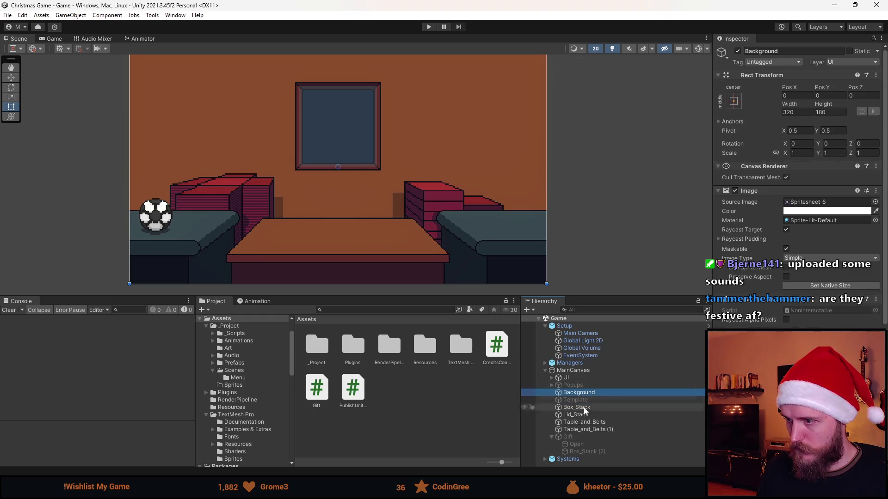
{"action": "left_click", "coordinate": [578, 437]}
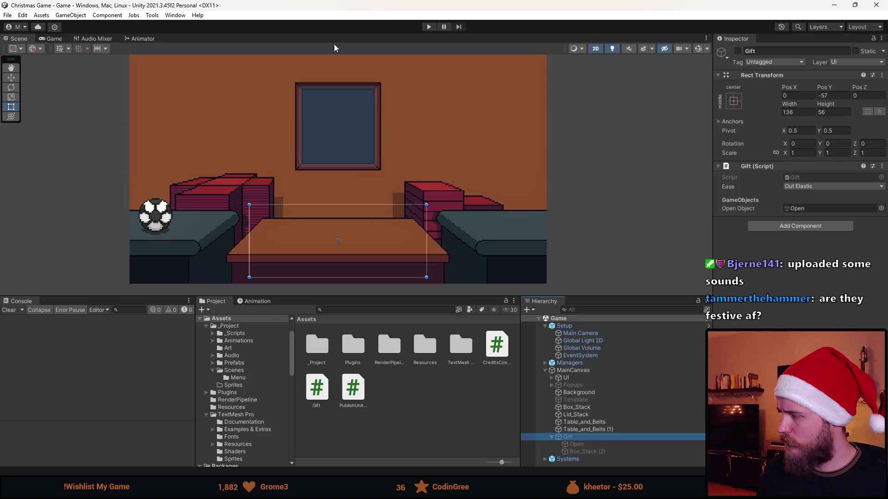
{"action": "scroll", "coordinate": [407, 224], "scroll_direction": "up", "scroll_amount": 1}
{"action": "key", "text": "w"}
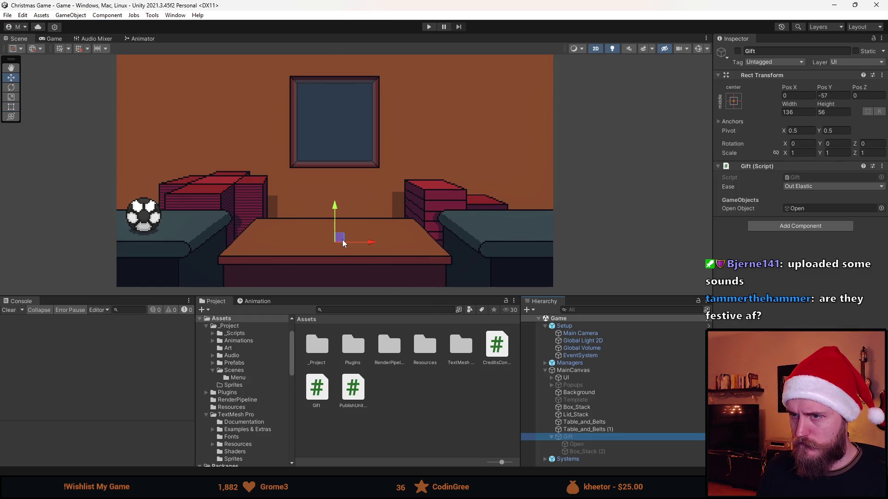
Reactivate Gift and drag it onto the left box stack to find its stack position
{"action": "left_click", "coordinate": [738, 51]}
{"action": "left_click_drag", "start_coordinate": [339, 237], "coordinate": [216, 187]}
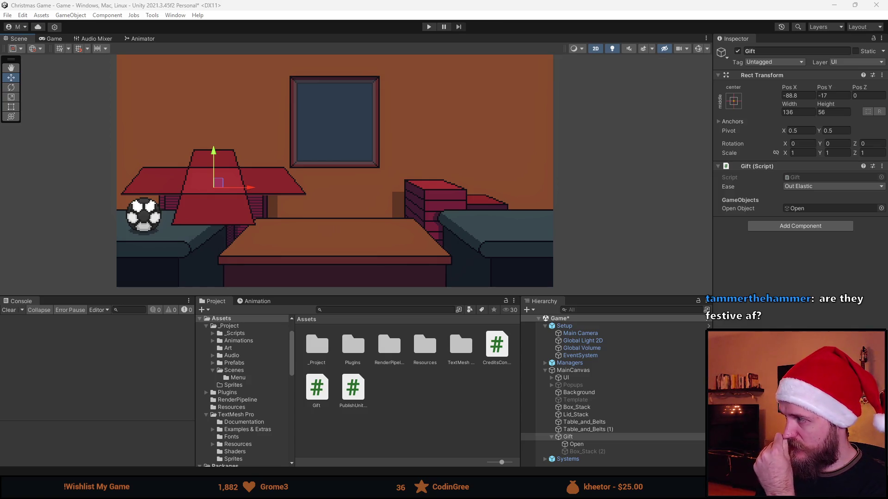
{"action": "mouse_move", "coordinate": [226, 183]}
{"action": "left_mouse_down"}
{"action": "mouse_move", "coordinate": [272, 159]}
{"action": "mouse_move", "coordinate": [224, 183]}
{"action": "left_mouse_up"}
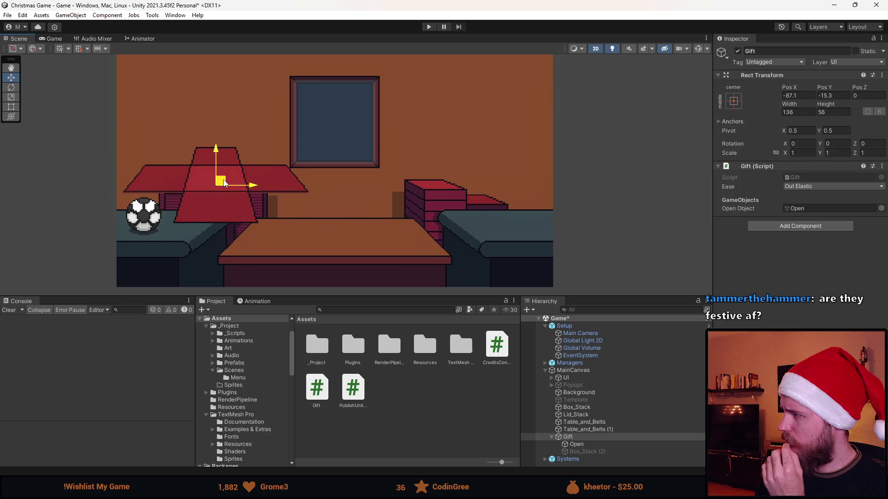
{"action": "mouse_move", "coordinate": [225, 184]}
{"action": "left_mouse_down"}
{"action": "mouse_move", "coordinate": [173, 342]}
{"action": "mouse_move", "coordinate": [310, 227]}
{"action": "mouse_move", "coordinate": [236, 278]}
{"action": "mouse_move", "coordinate": [224, 186]}
{"action": "left_mouse_up"}
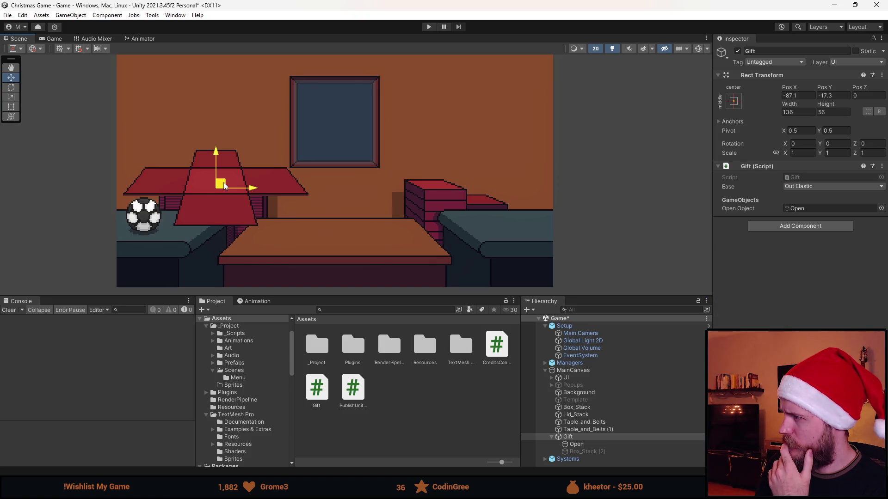
{"action": "mouse_move", "coordinate": [224, 186]}
{"action": "left_mouse_down"}
{"action": "mouse_move", "coordinate": [323, 202]}
{"action": "mouse_move", "coordinate": [339, 215]}
{"action": "mouse_move", "coordinate": [340, 243]}
{"action": "left_mouse_up"}
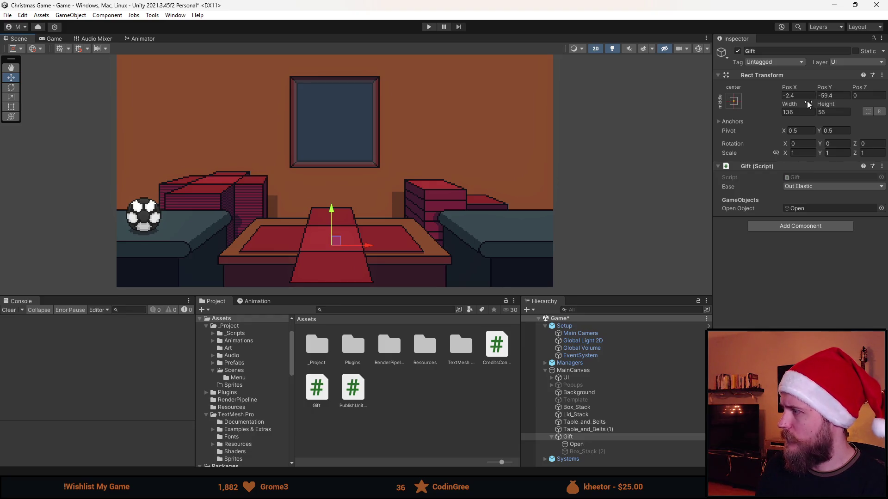
Reset the Gift's position to X 0, Y -57 and go back to Visual Studio
{"action": "left_click", "coordinate": [808, 98]}
{"action": "type", "text": "0"}
{"action": "left_click", "coordinate": [826, 95]}
{"action": "type", "text": "-57"}
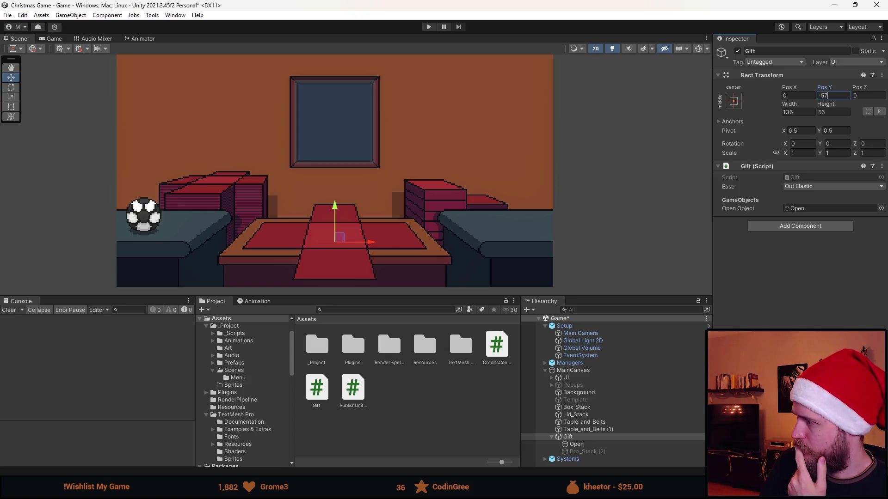
{"action": "key", "text": "alt+Tab"}
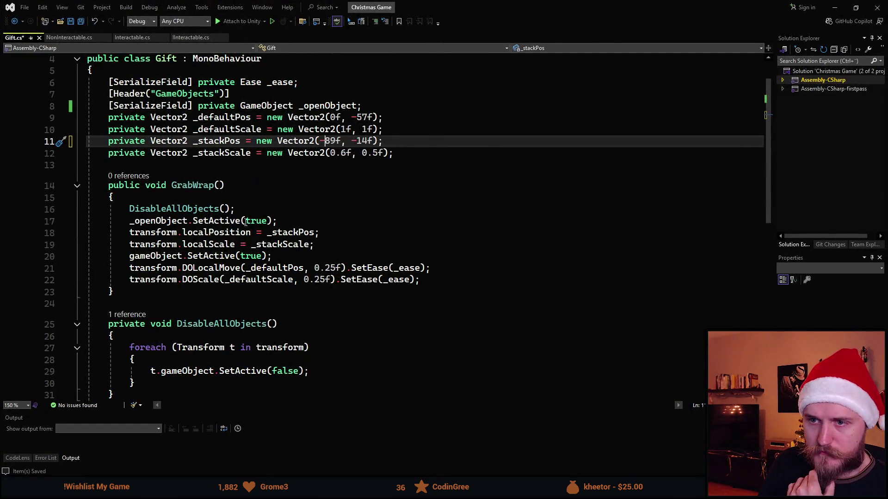